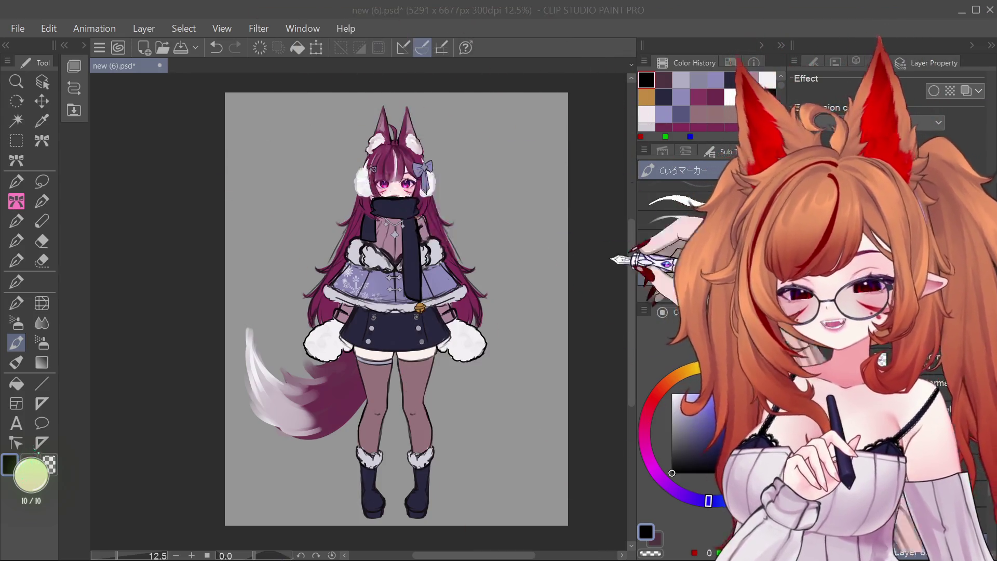
Select the Water brush, zoom in, and paste the ice-blue character reference over the sorceress reference.
scroll(396, 309, "down", 1)
scroll(397, 308, "up", 1)
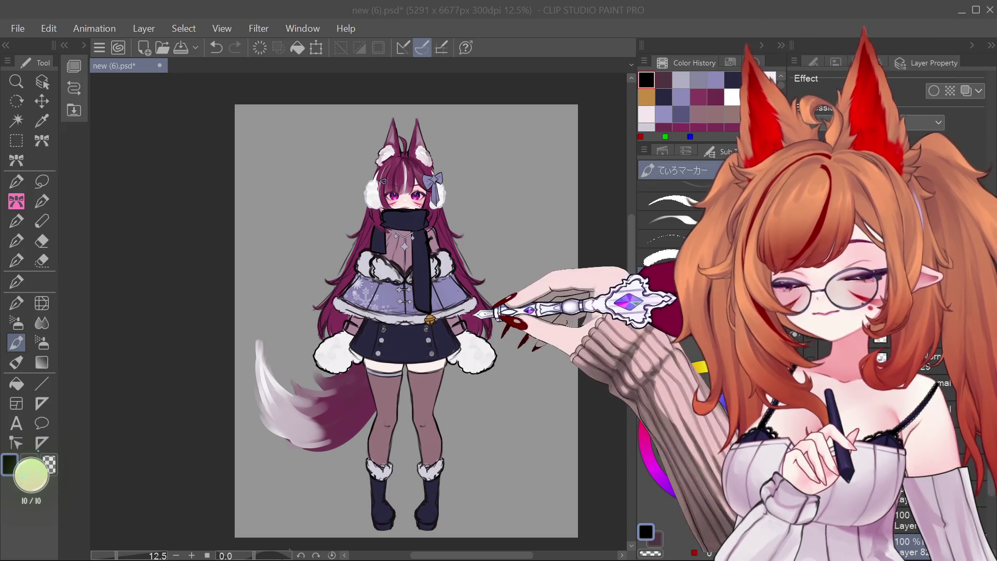
scroll(458, 210, "down", 1)
scroll(458, 210, "down", 2)
scroll(458, 210, "down", 1)
scroll(448, 200, "up", 1)
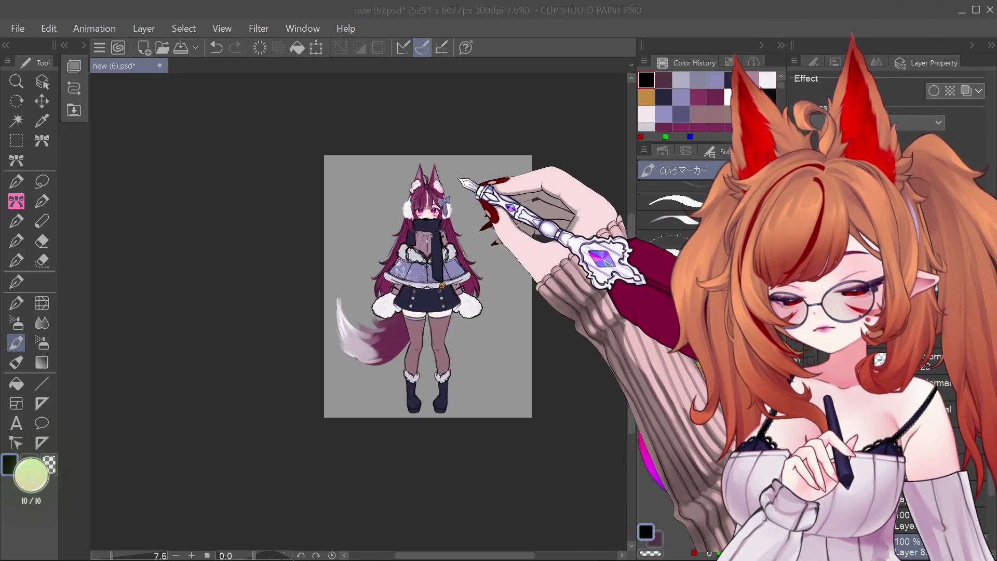
scroll(448, 200, "up", 1)
scroll(448, 200, "up", 1)
scroll(448, 200, "up", 3)
scroll(431, 213, "up", 1)
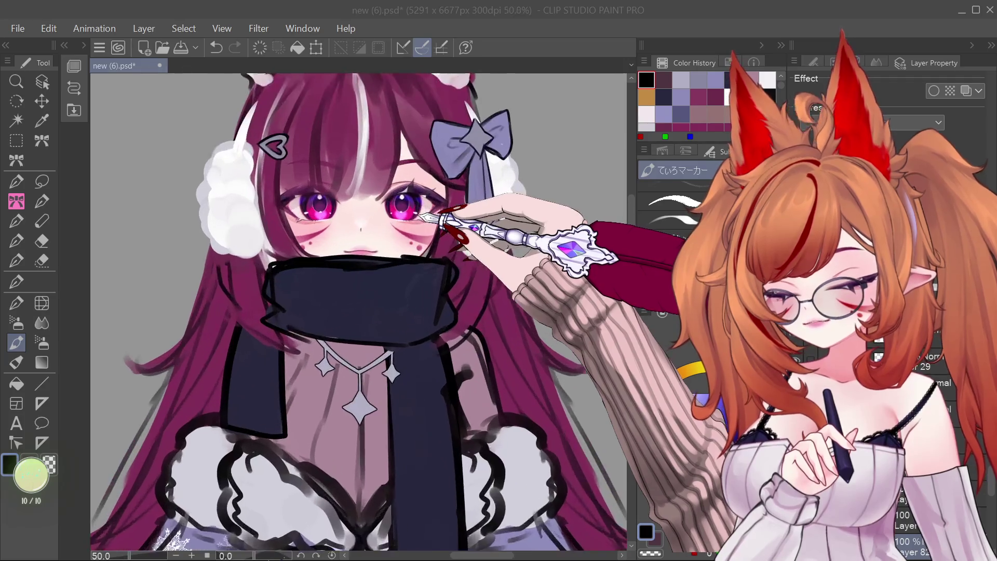
scroll(431, 213, "down", 2)
scroll(431, 213, "down", 1)
scroll(393, 211, "down", 2)
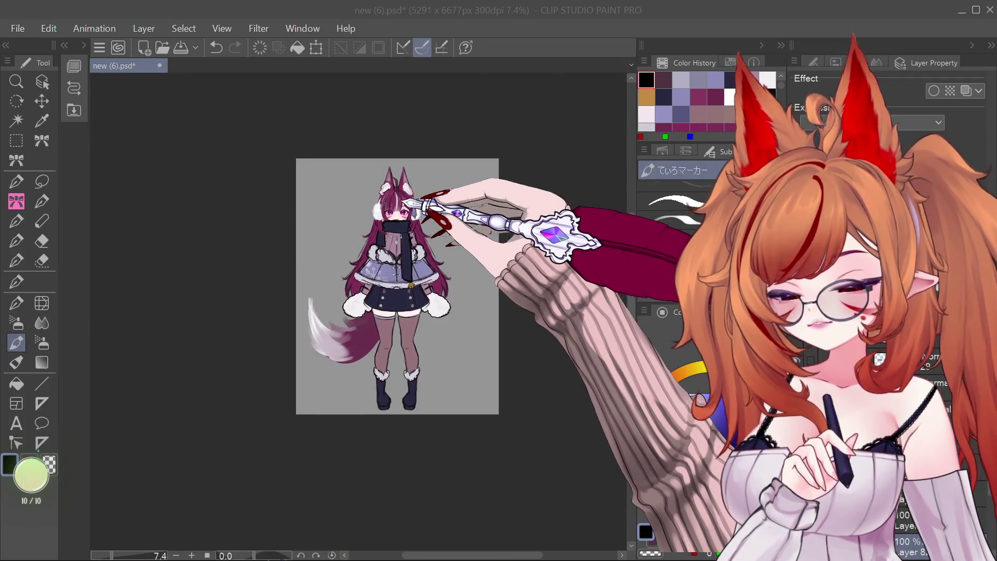
scroll(415, 250, "up", 1)
scroll(415, 249, "up", 1)
scroll(411, 311, "down", 1)
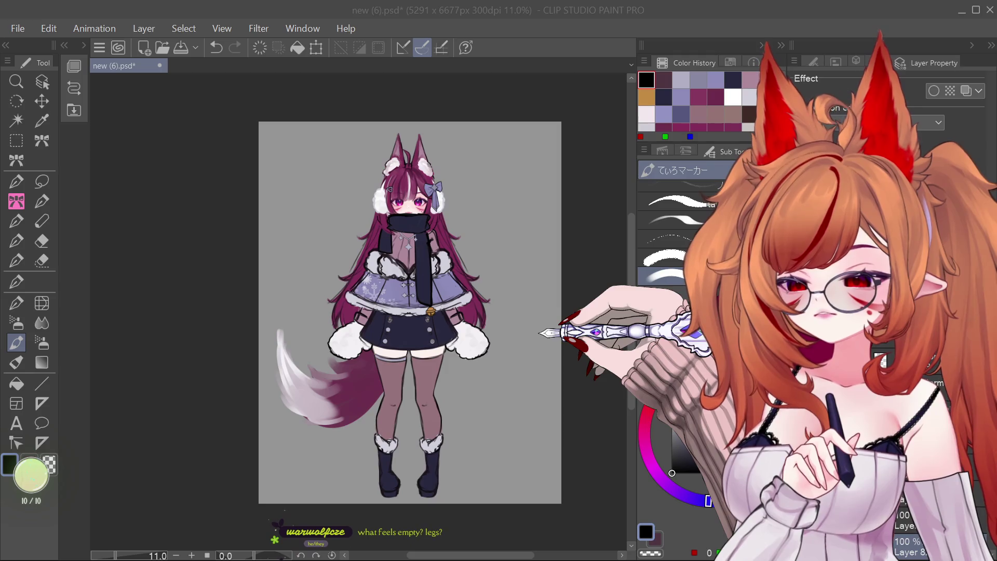
scroll(434, 312, "down", 1)
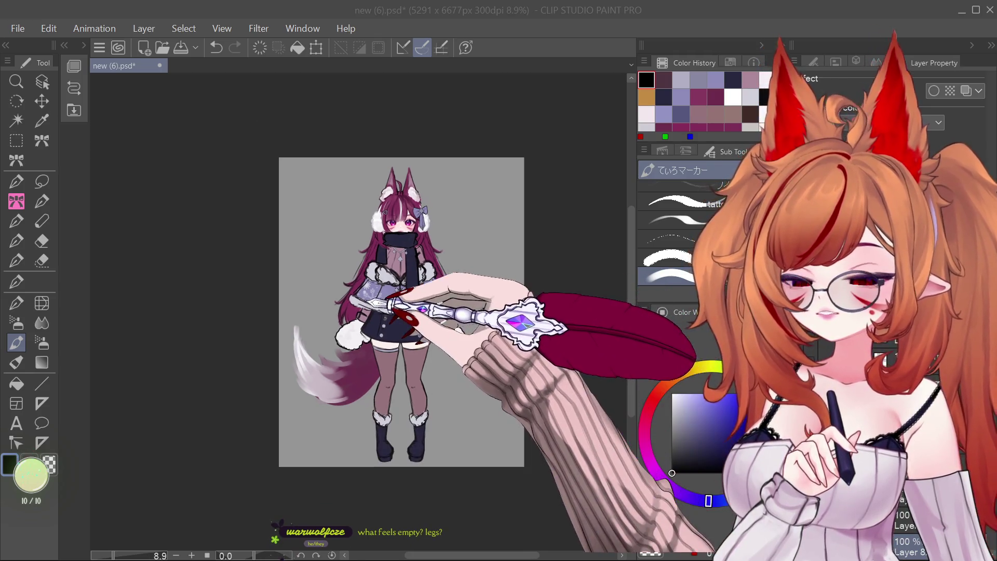
scroll(423, 330, "up", 1)
scroll(425, 283, "up", 1)
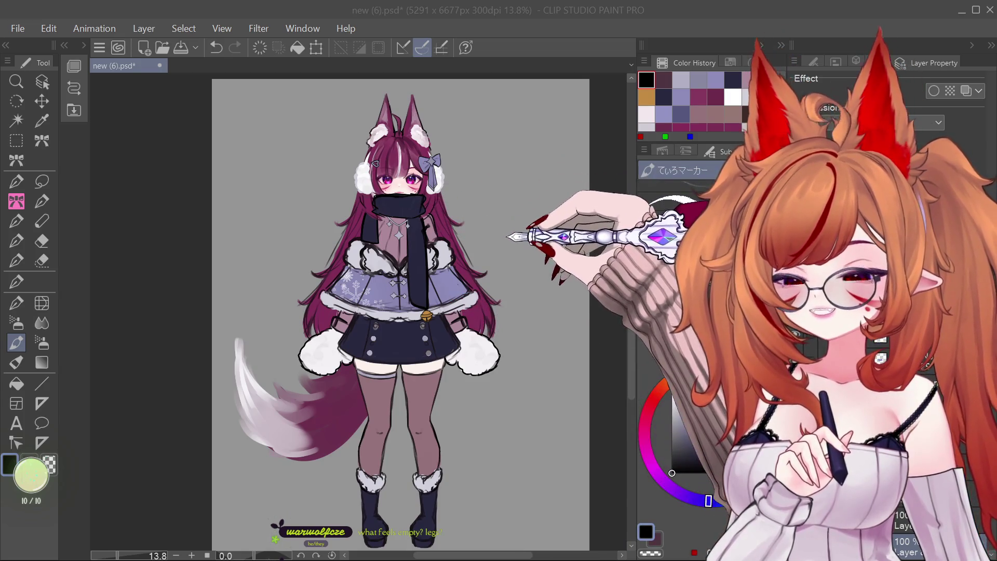
scroll(432, 266, "down", 1)
scroll(432, 266, "down", 1)
scroll(432, 266, "down", 1)
scroll(446, 197, "up", 1)
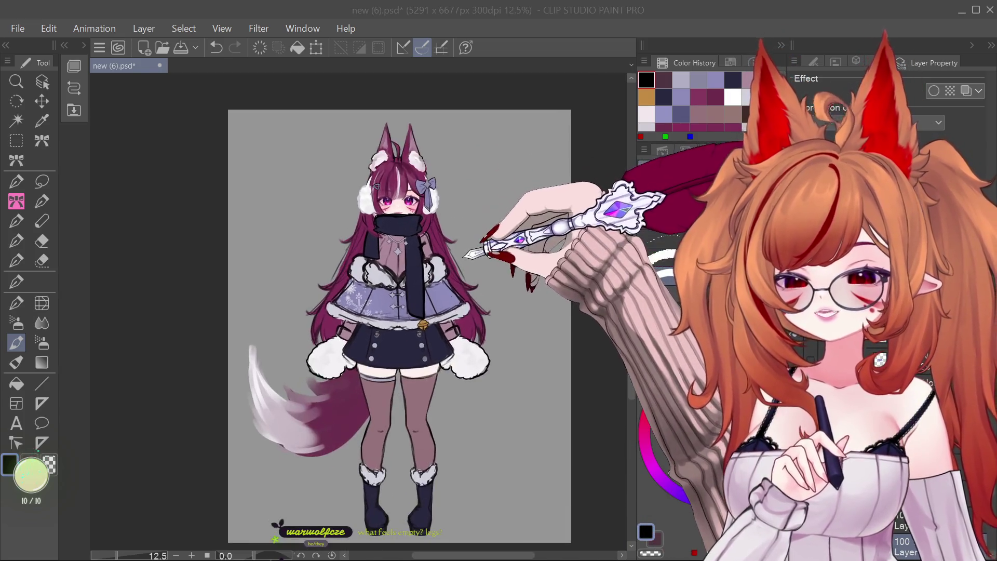
scroll(470, 268, "up", 3)
scroll(470, 266, "down", 1)
scroll(467, 266, "up", 1)
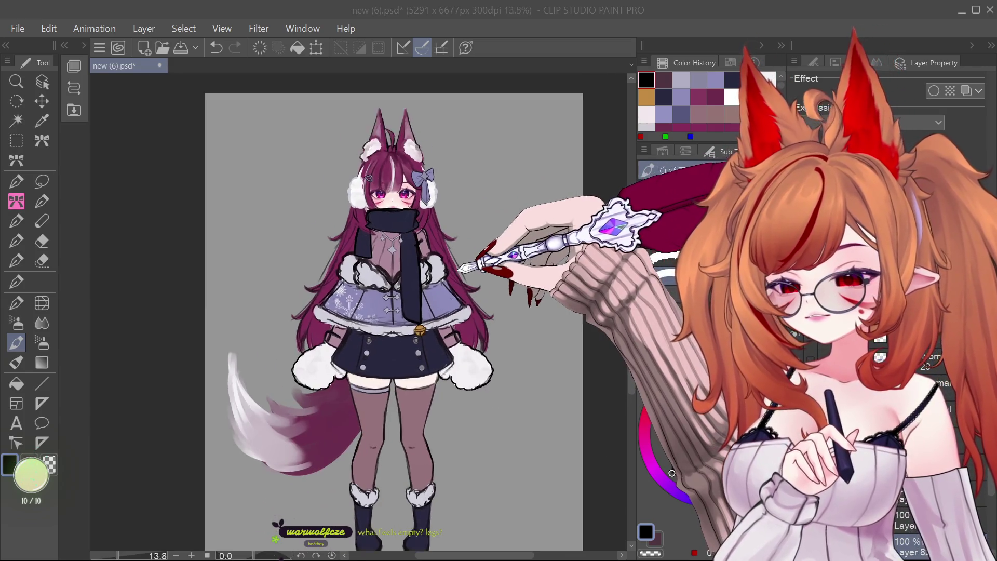
scroll(462, 267, "up", 1)
scroll(453, 269, "down", 1)
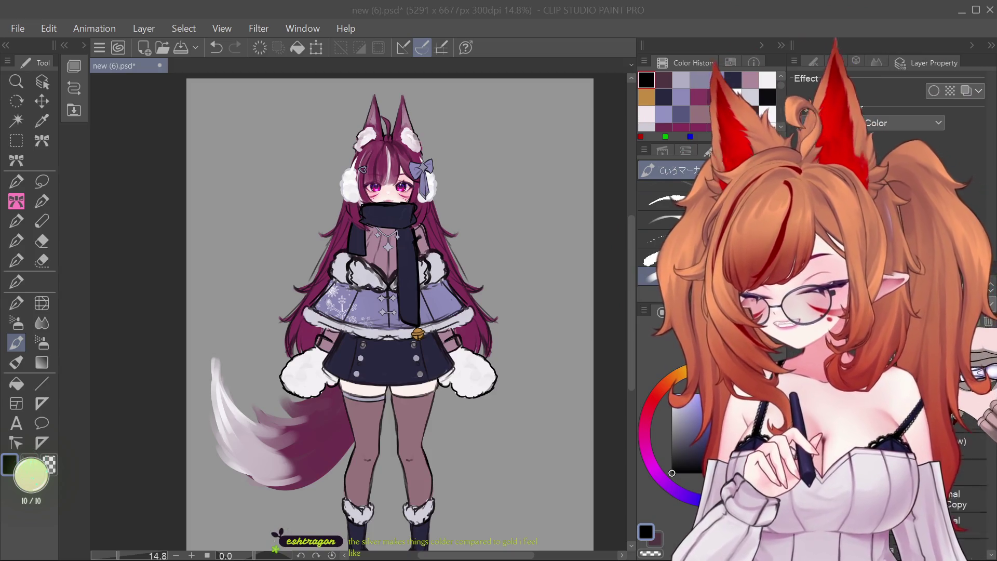
key("b")
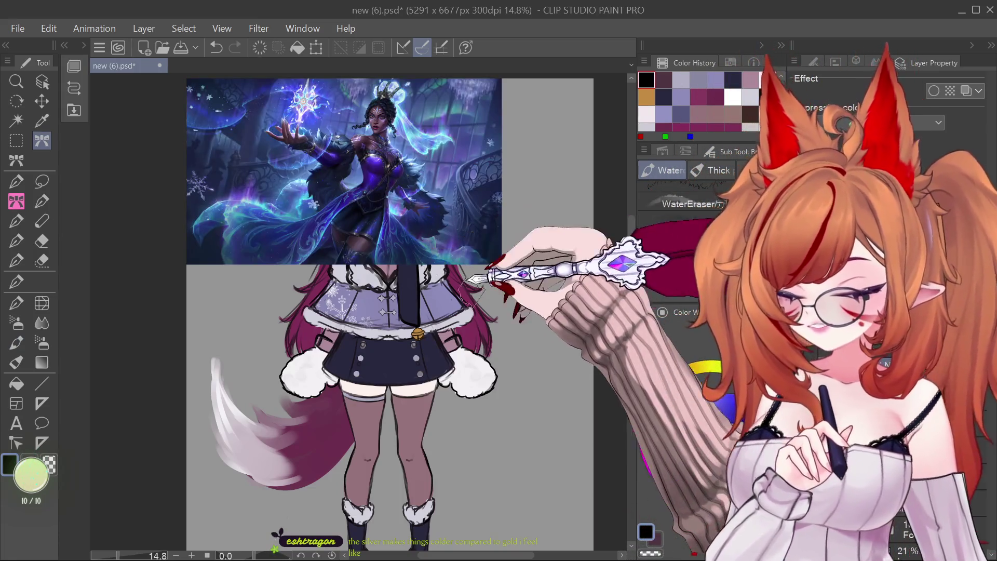
scroll(358, 312, "up", 5)
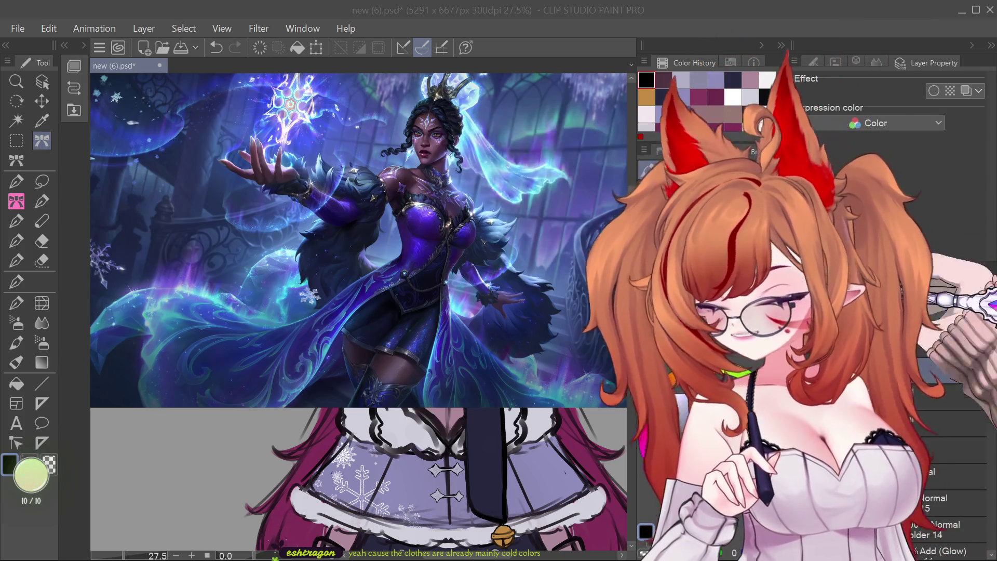
key("ctrl+v")
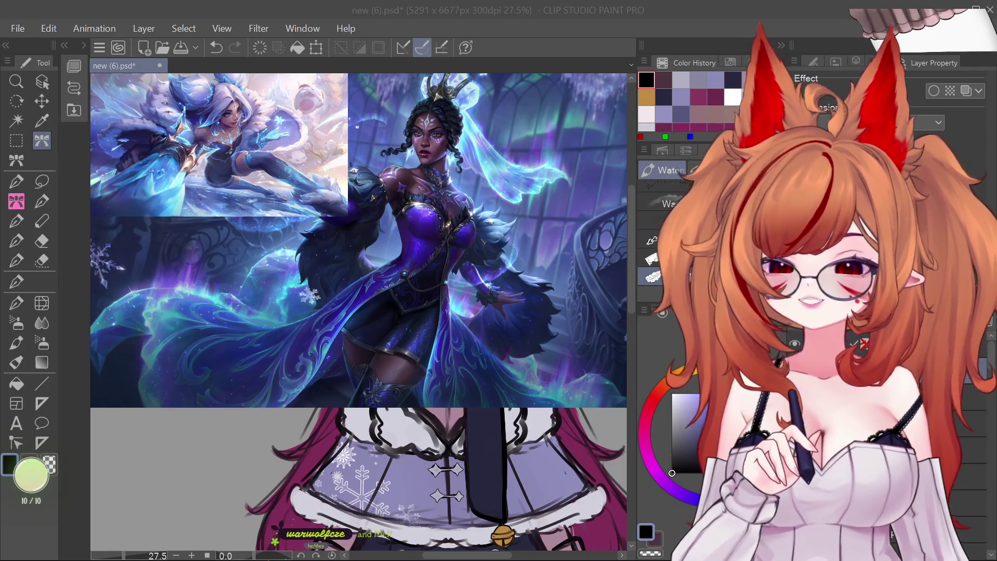
scroll(358, 311, "down", 2)
scroll(359, 311, "up", 2)
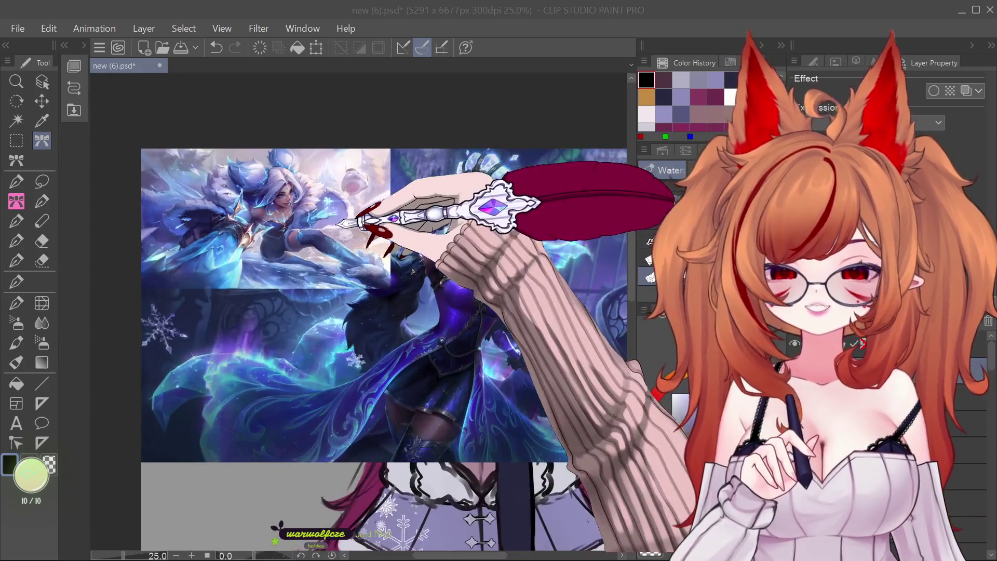
scroll(353, 253, "up", 1)
scroll(260, 234, "up", 2)
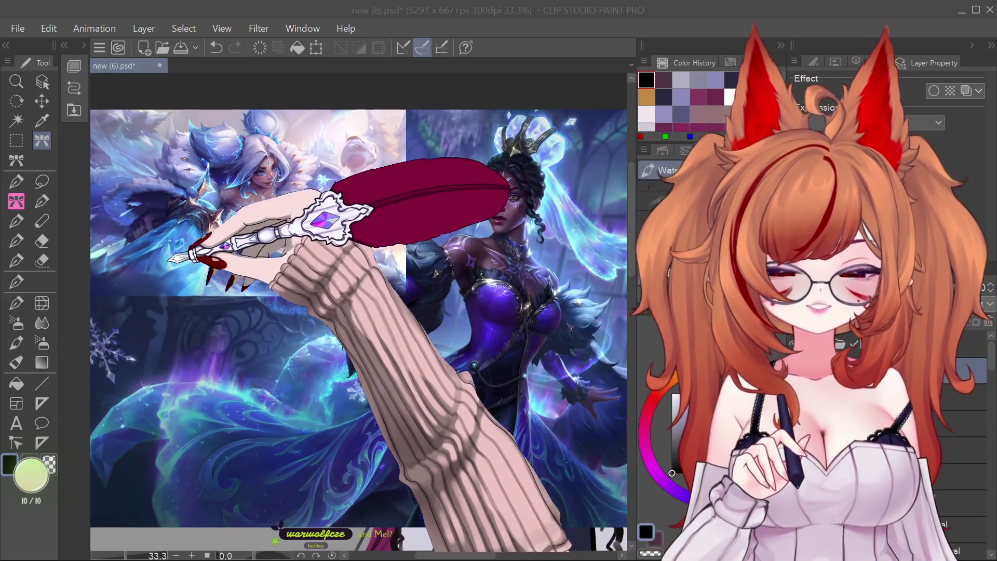
scroll(260, 244, "up", 3)
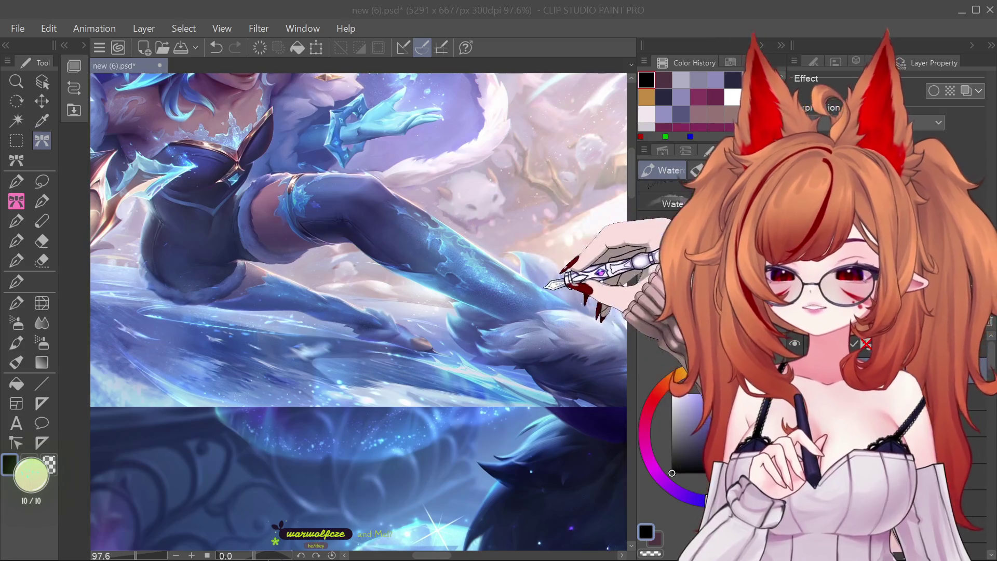
key("ctrl+minus")
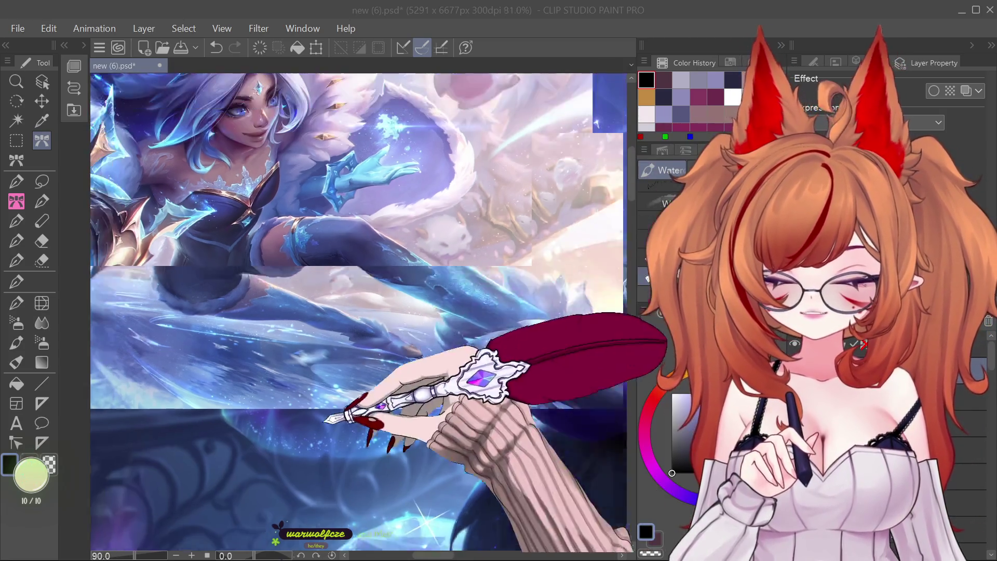
scroll(400, 329, "up", 3)
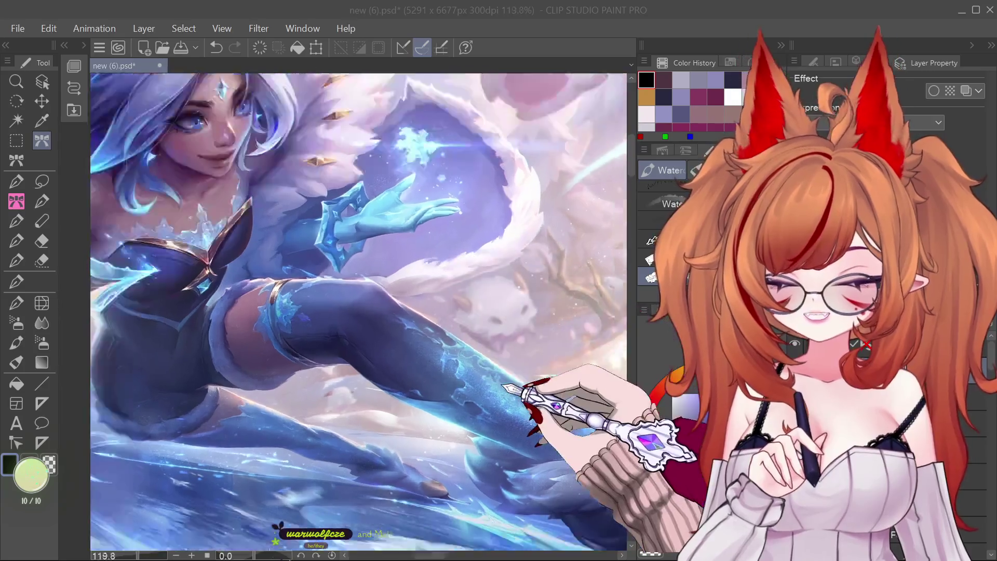
scroll(455, 344, "up", 3)
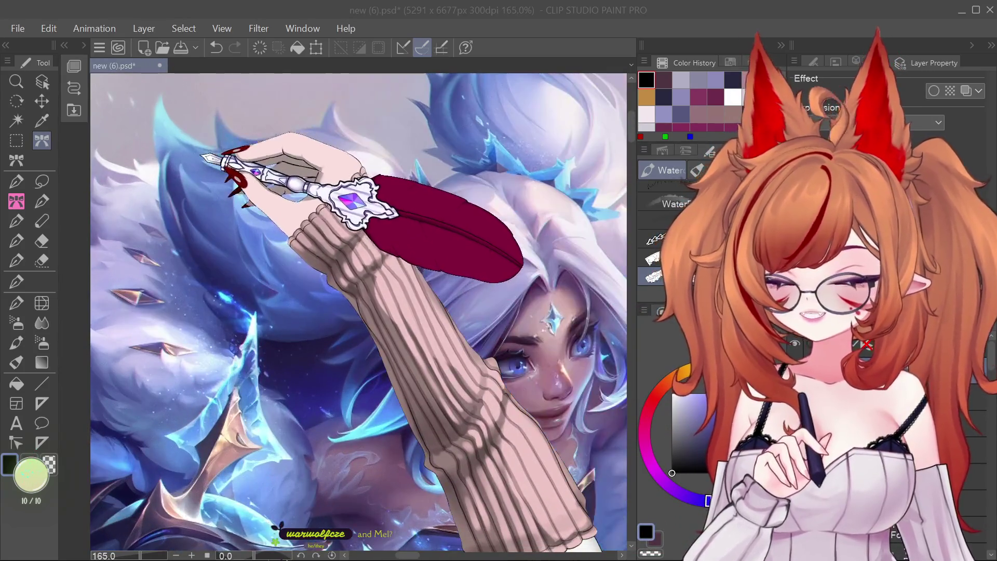
scroll(358, 312, "down", 1)
scroll(358, 311, "down", 1)
scroll(358, 312, "down", 1)
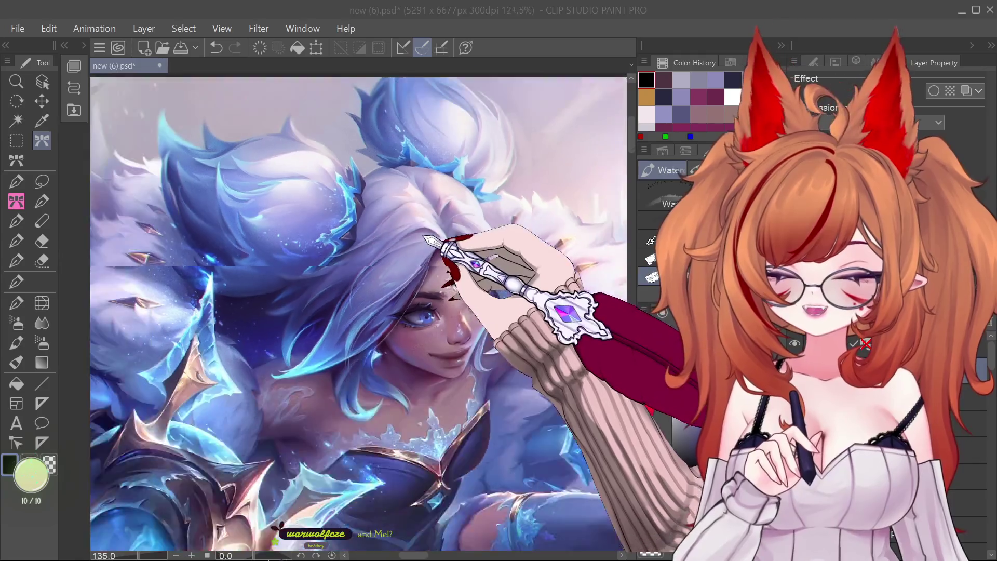
scroll(358, 312, "down", 1)
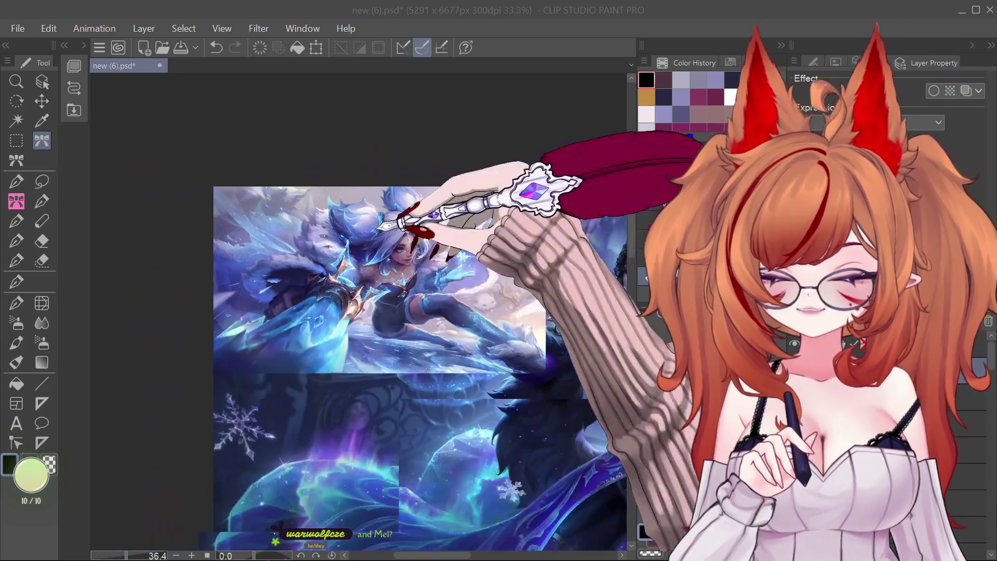
left_click_drag(363, 337, 207, 156)
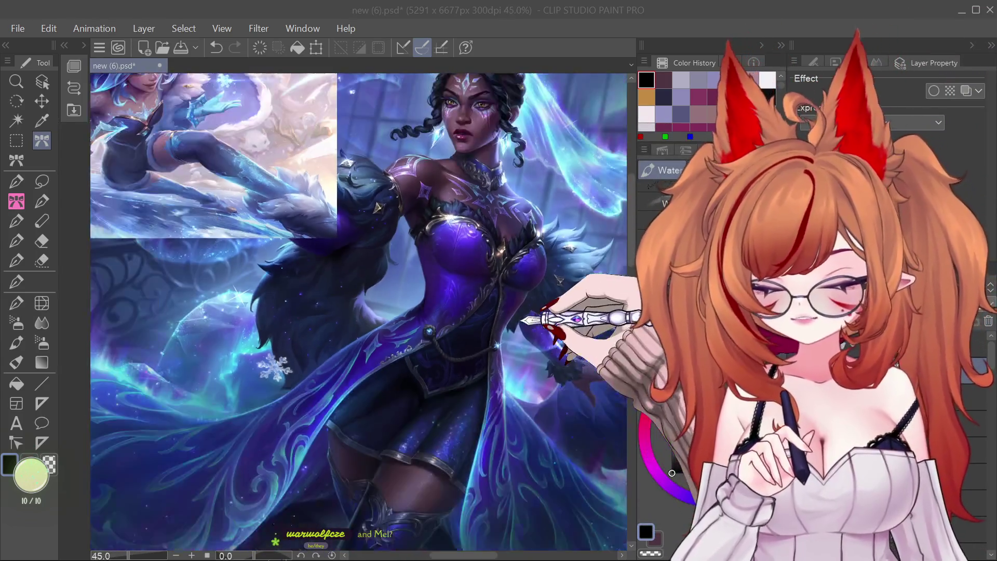
left_click_drag(496, 405, 337, 415)
scroll(358, 445, "up", 1)
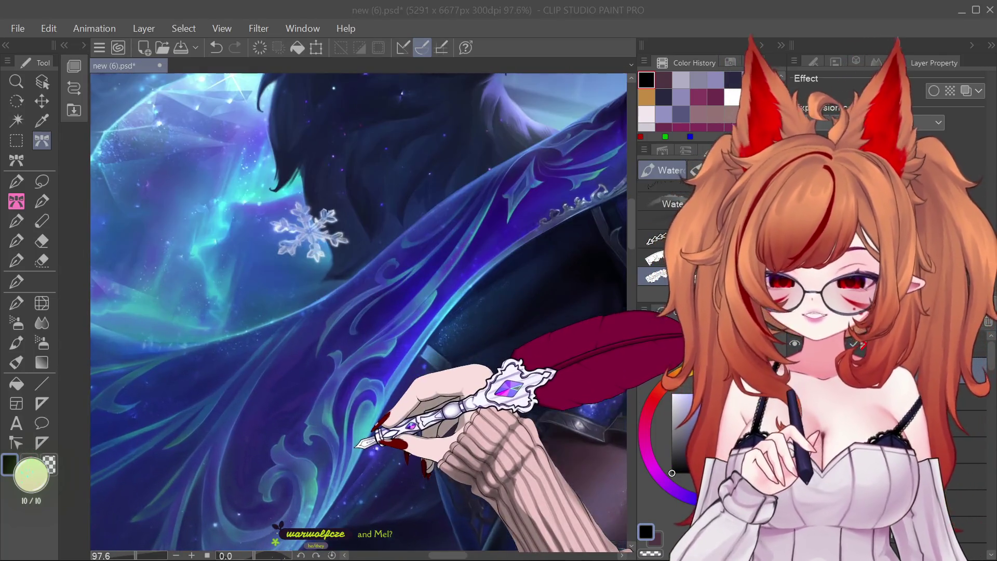
scroll(366, 415, "down", 2)
scroll(340, 410, "down", 2)
scroll(335, 423, "down", 1)
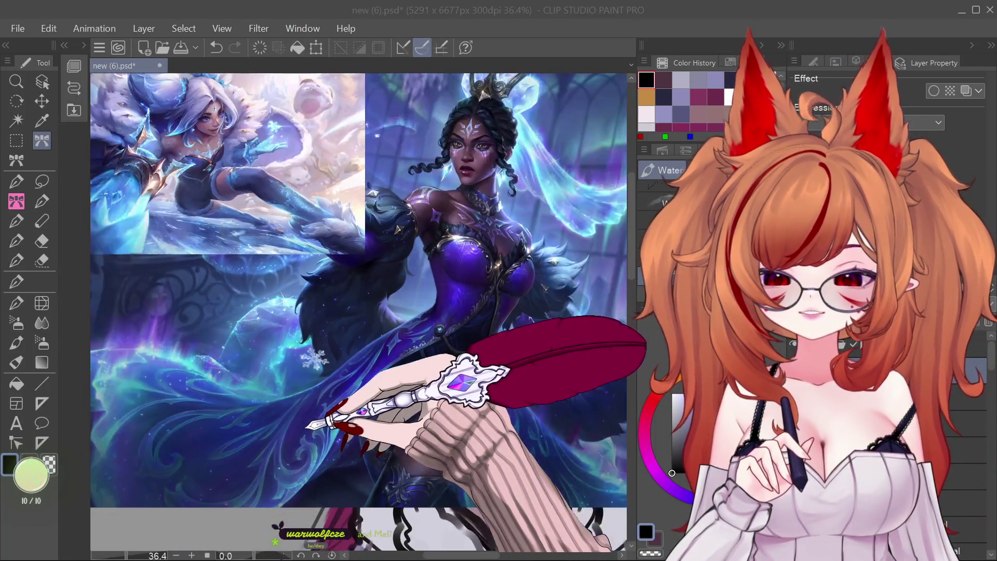
scroll(434, 423, "up", 1)
scroll(445, 445, "up", 2)
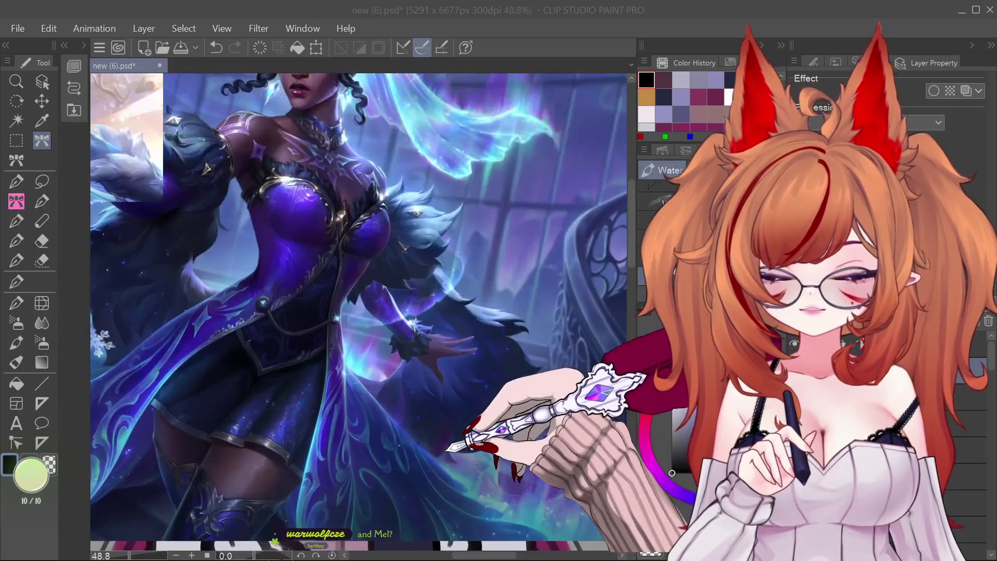
scroll(439, 449, "up", 2)
scroll(250, 433, "up", 1)
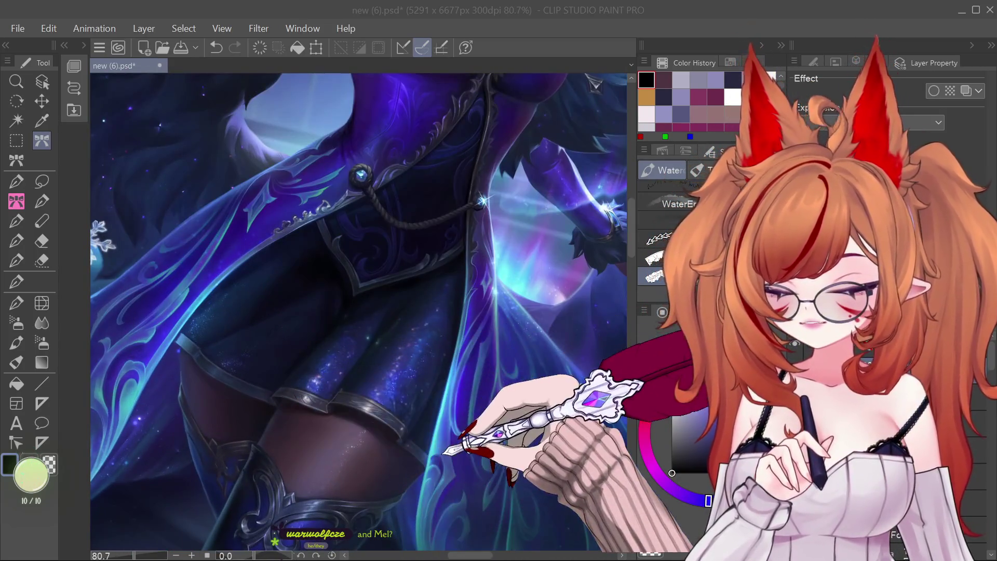
scroll(337, 459, "up", 1)
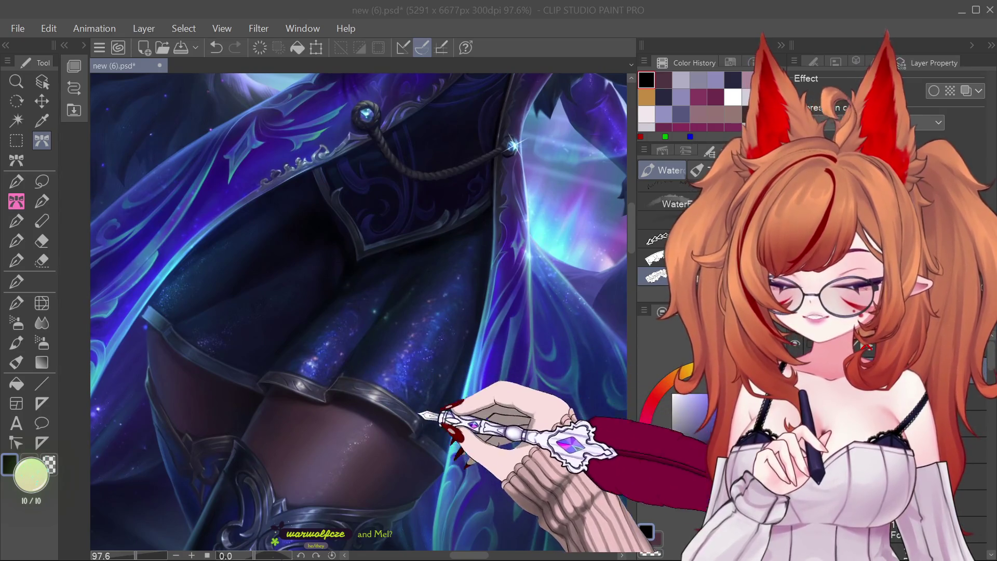
scroll(405, 535, "down", 3)
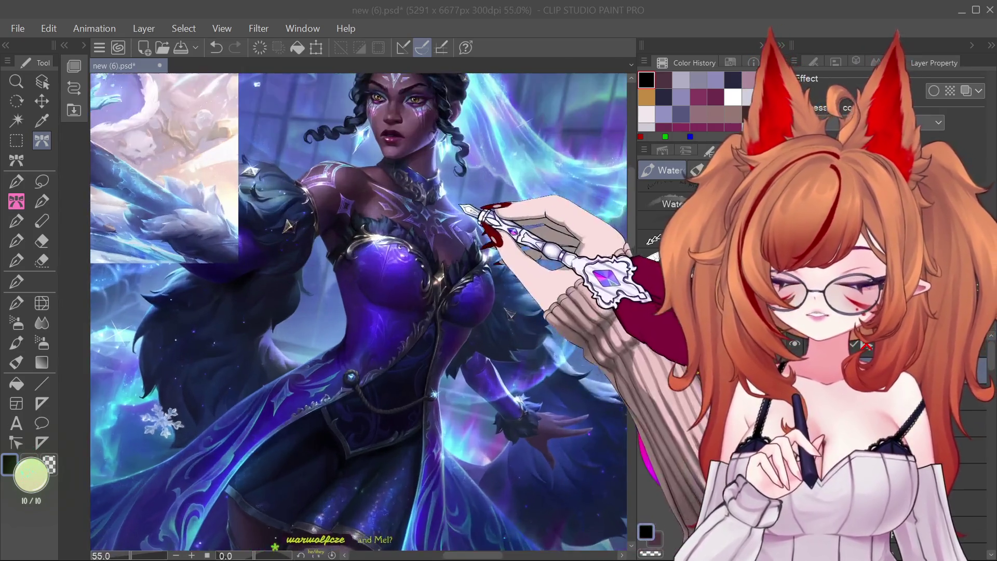
scroll(493, 291, "up", 3)
scroll(391, 243, "up", 2)
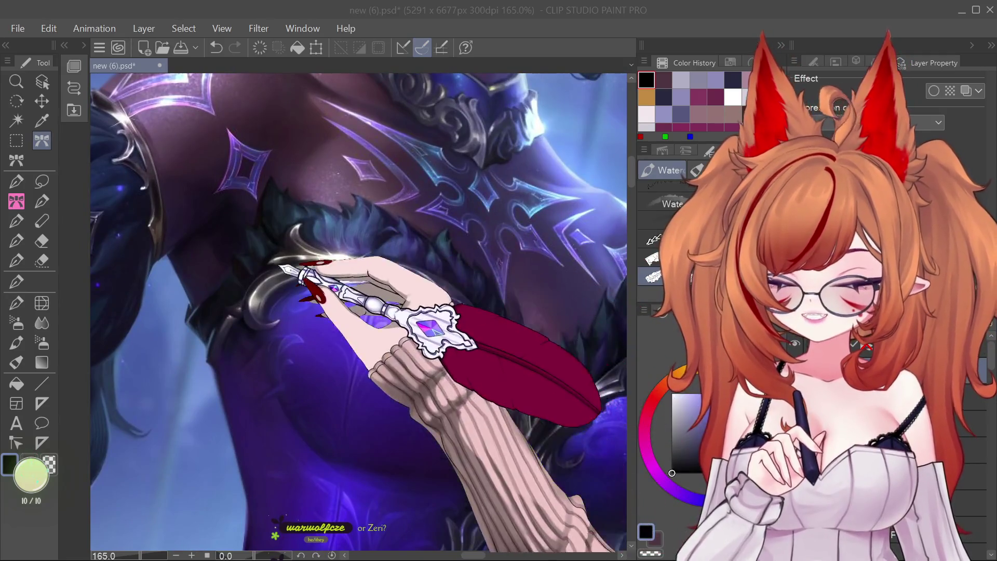
scroll(400, 345, "down", 2)
scroll(485, 285, "down", 2)
scroll(418, 240, "up", 1)
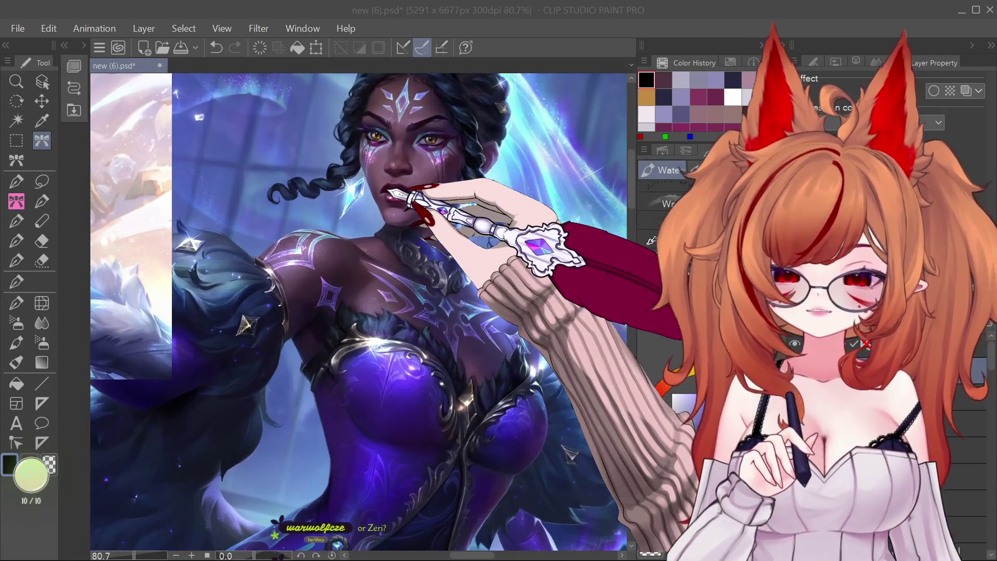
scroll(395, 195, "down", 1)
scroll(493, 288, "down", 2)
scroll(498, 332, "down", 1)
scroll(408, 278, "down", 1)
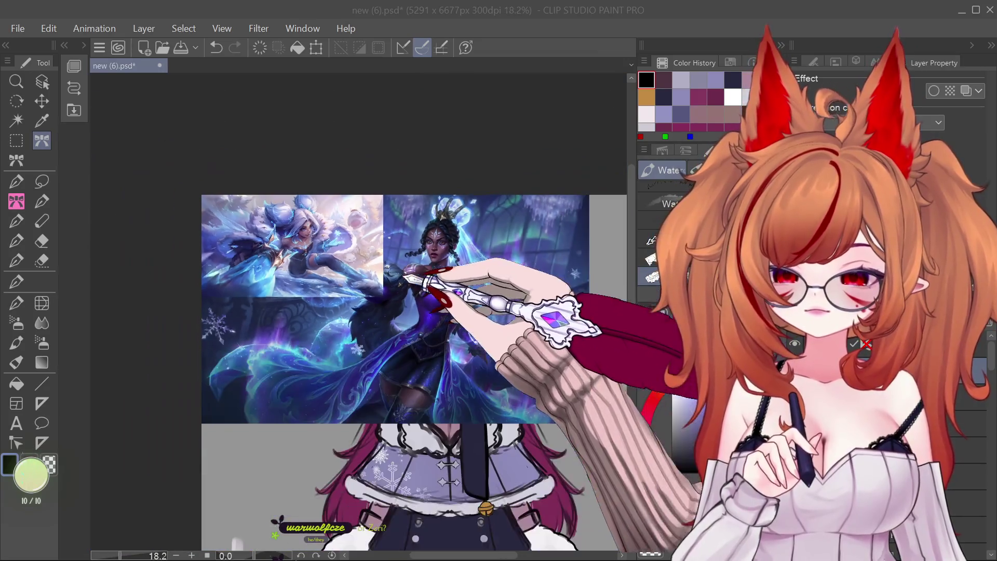
scroll(402, 282, "down", 1)
scroll(401, 286, "up", 1)
scroll(400, 294, "up", 2)
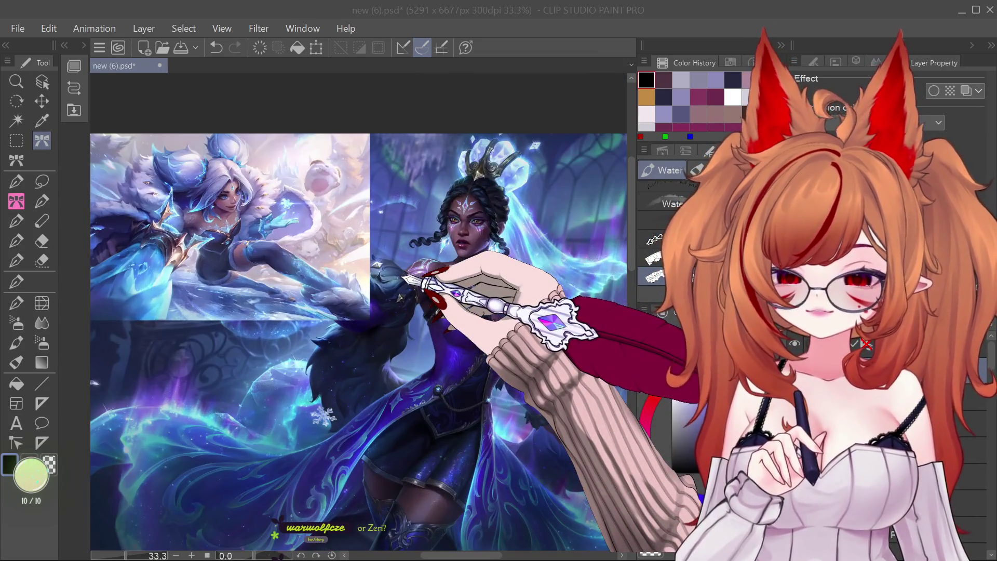
scroll(400, 297, "down", 1)
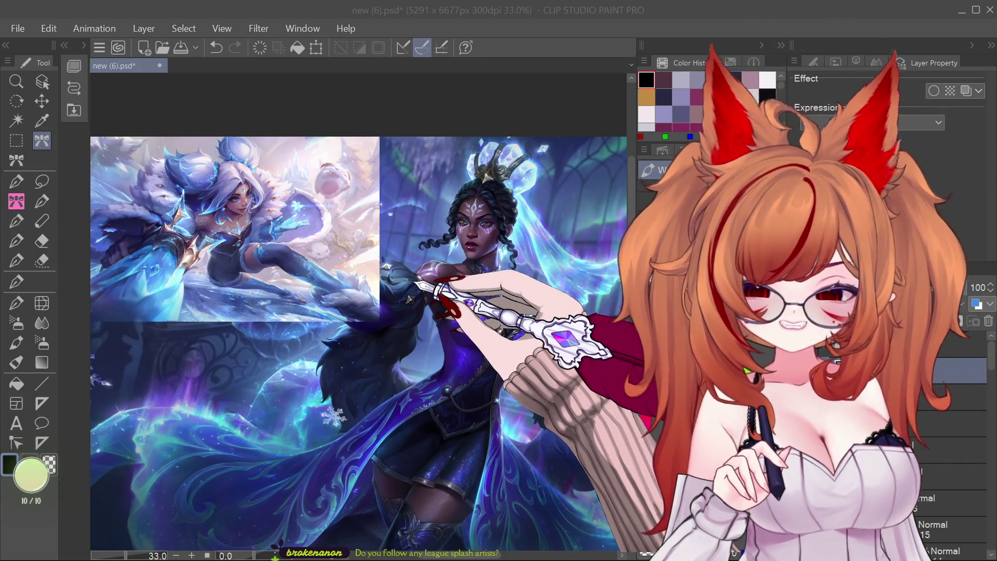
Hide the splash-art reference images with the Object tool selected.
scroll(281, 335, "down", 1)
scroll(281, 335, "down", 2)
scroll(280, 334, "down", 1)
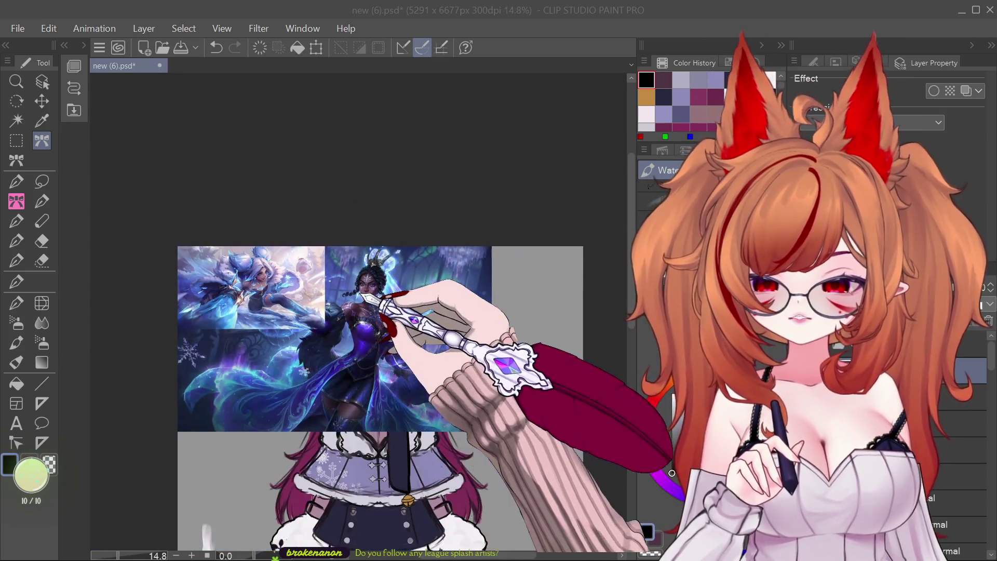
scroll(361, 297, "up", 1)
scroll(410, 273, "up", 1)
scroll(411, 276, "up", 1)
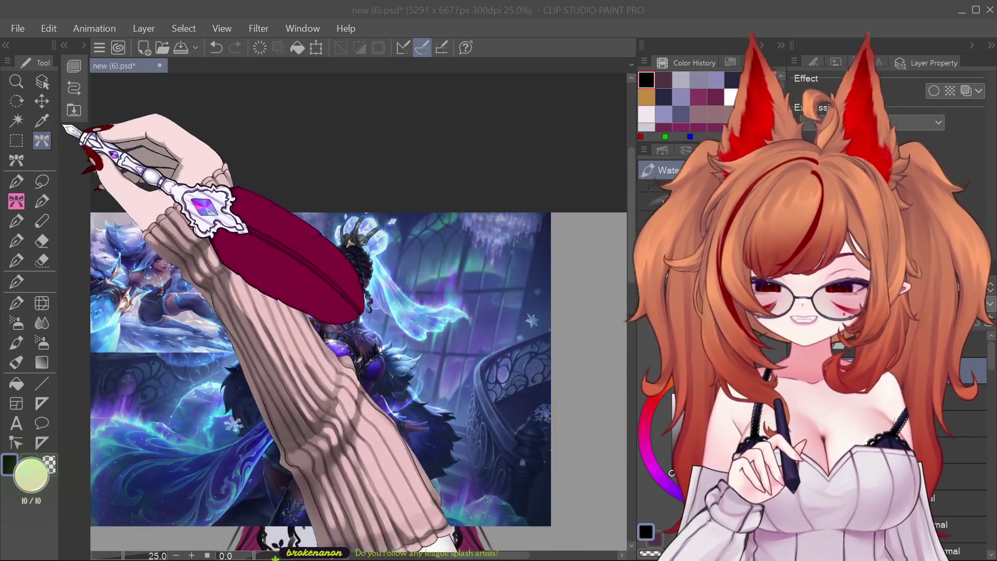
left_click(42, 81)
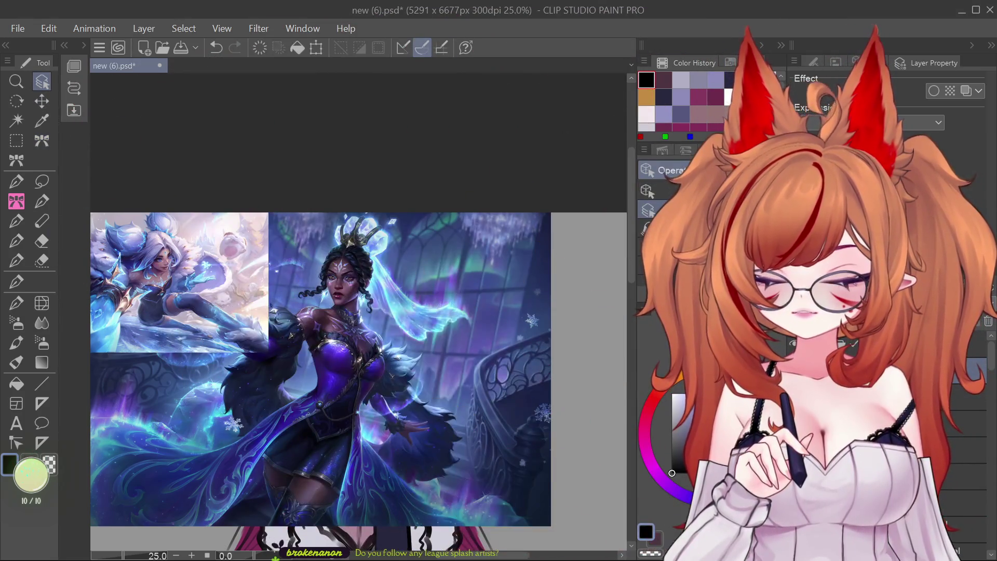
key("ctrl+z")
key("ctrl+z")
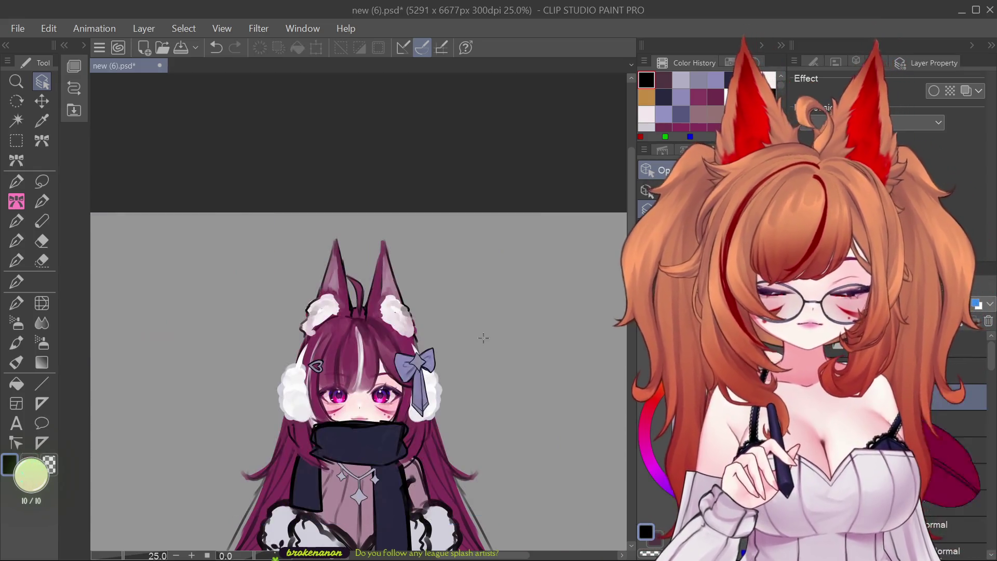
Airbrush light blue over the bangs and the hair beside the scarf.
scroll(390, 242, "up", 2)
scroll(390, 242, "down", 3)
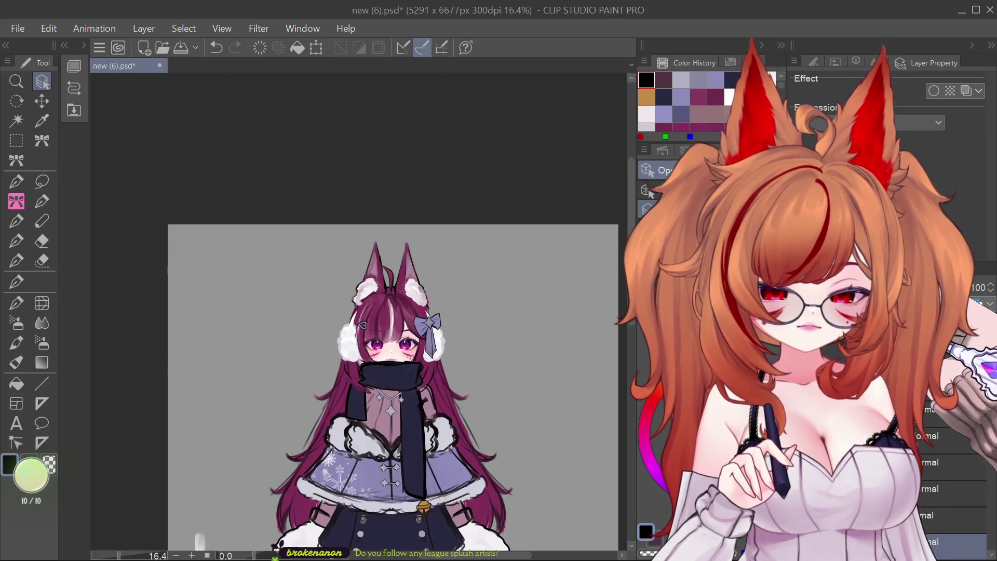
scroll(488, 355, "up", 3)
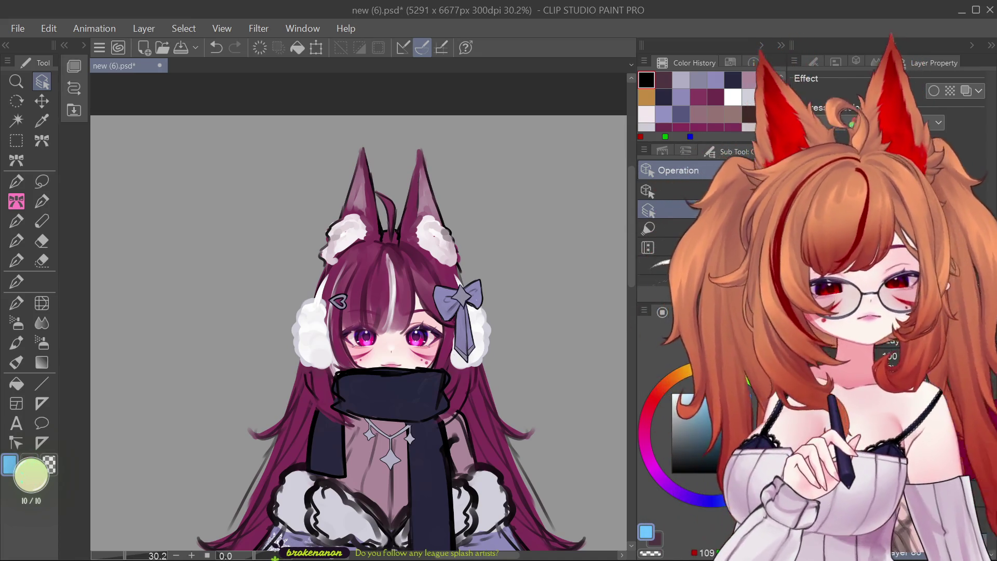
left_click(17, 324)
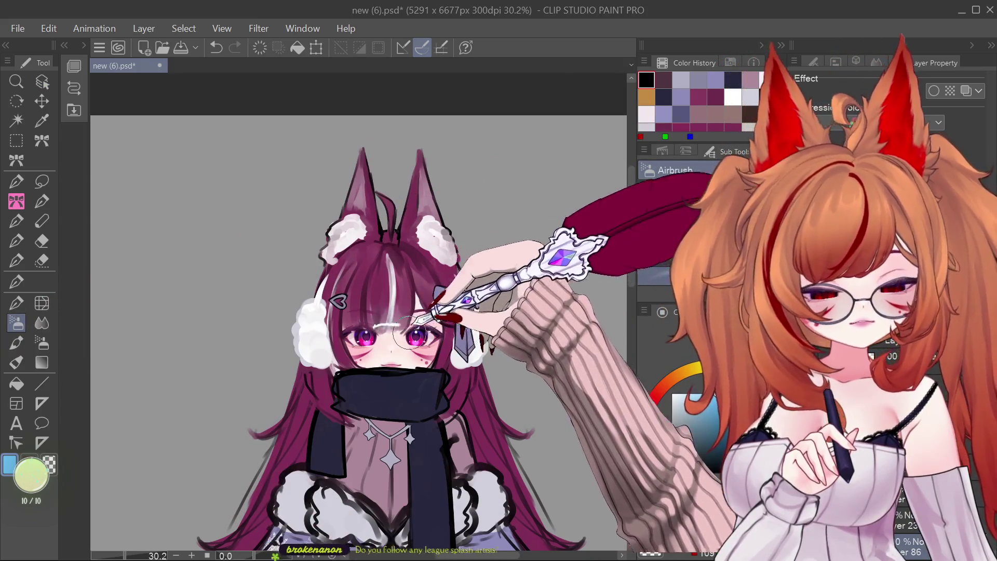
left_click_drag(366, 326, 405, 323)
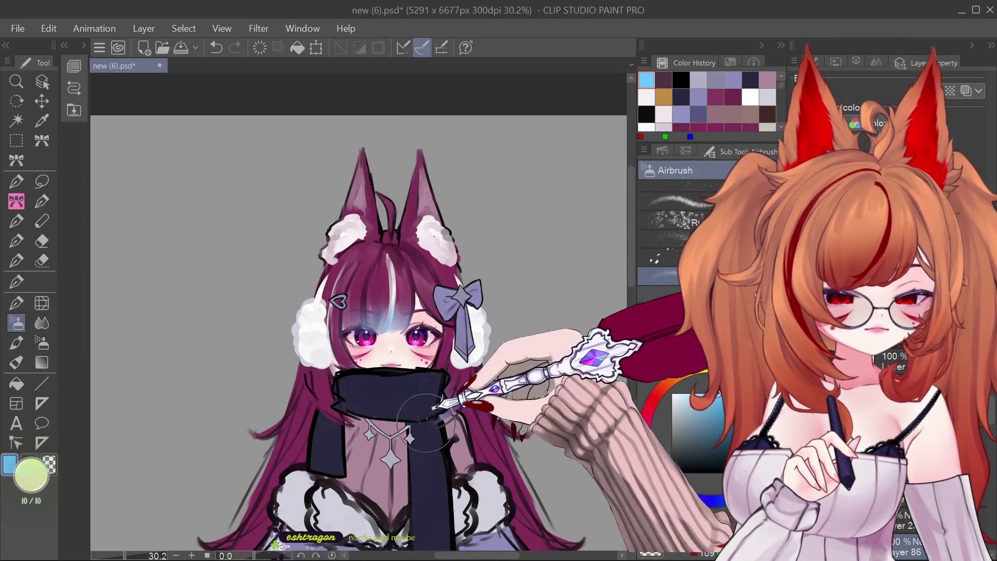
left_click_drag(426, 422, 360, 362)
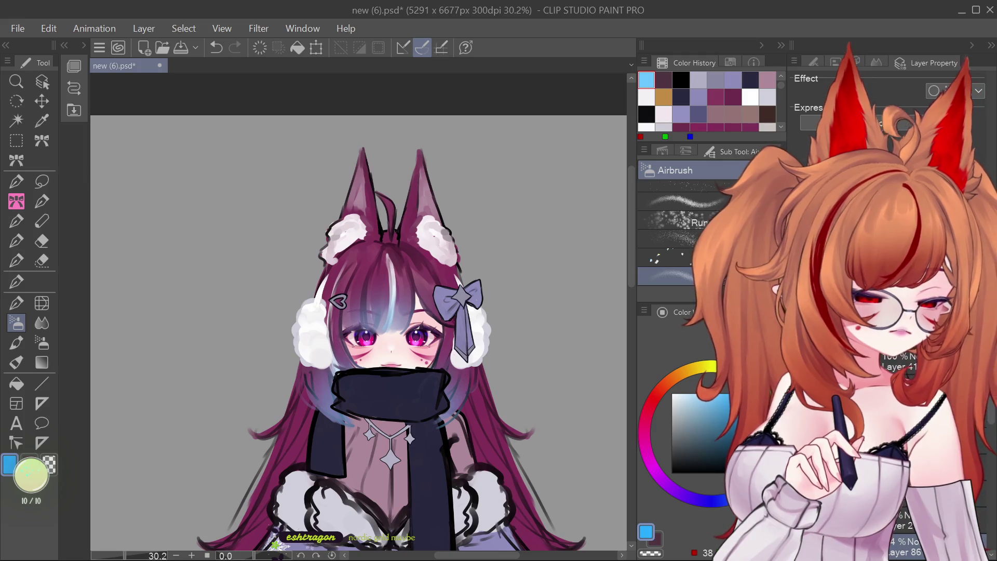
left_click(445, 389)
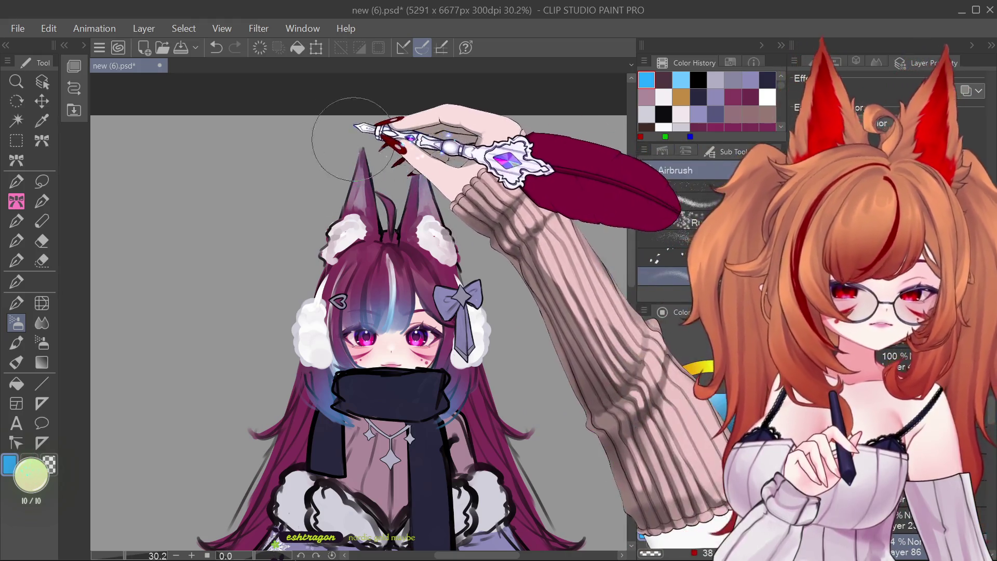
Softly tint the ear tips light blue, undoing a stray white sparkle stroke.
left_click_drag(330, 146, 415, 153)
key("ctrl+z")
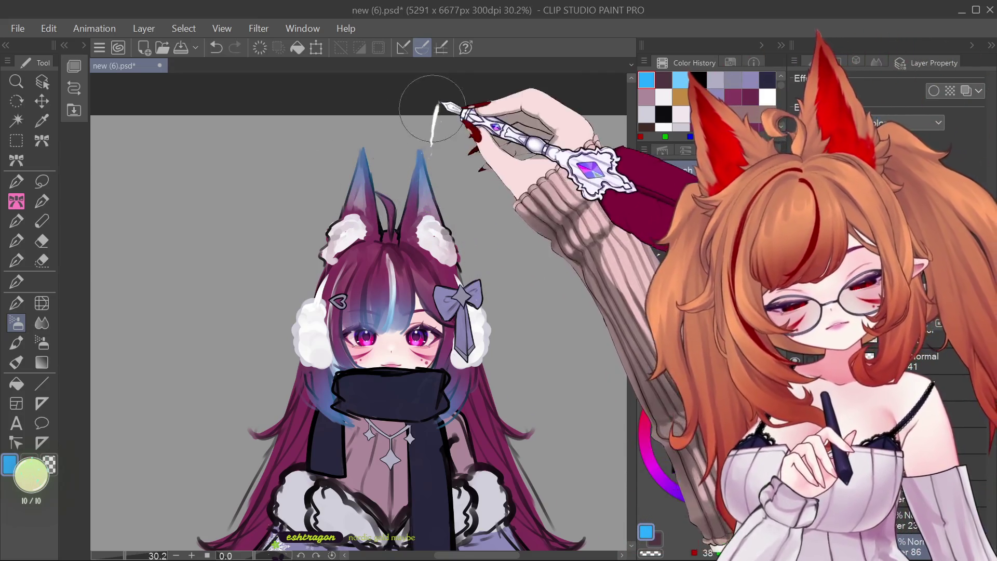
left_click_drag(363, 155, 387, 118)
scroll(405, 270, "down", 4)
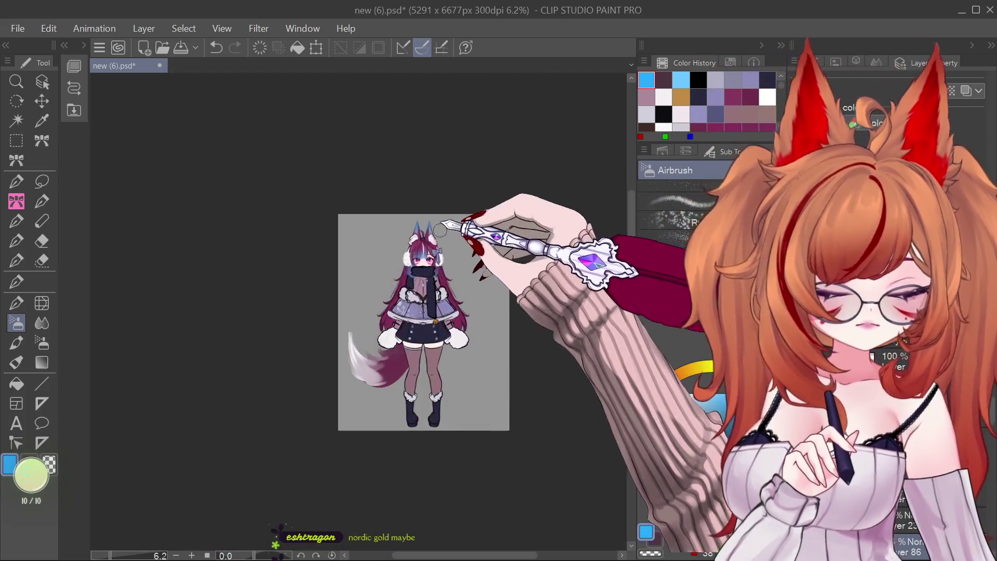
scroll(405, 259, "up", 2)
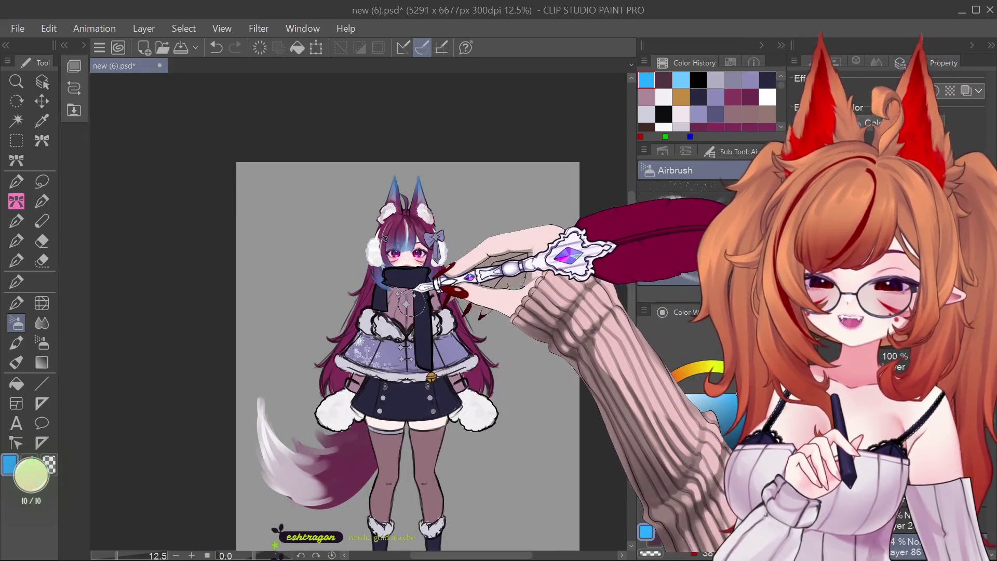
scroll(456, 335, "up", 2)
scroll(459, 353, "down", 2)
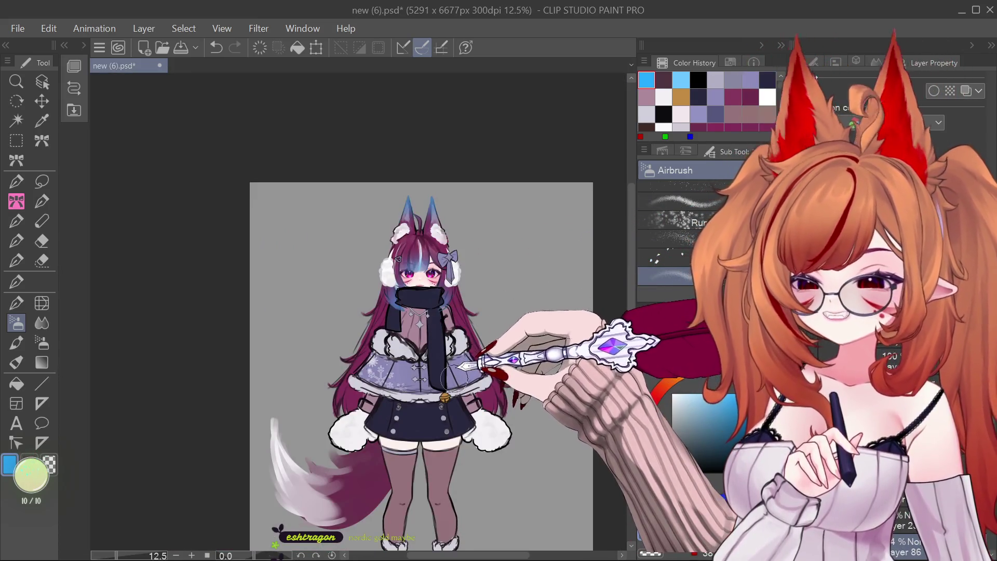
scroll(456, 366, "up", 2)
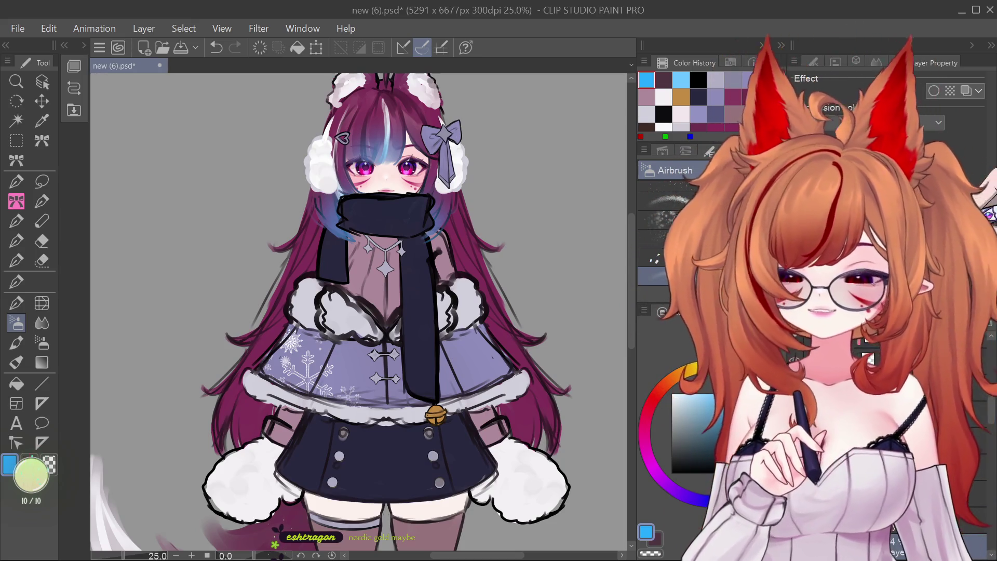
Airbrush blue over the lower right and left hair, then scatter faint white sparkles.
left_click(42, 82)
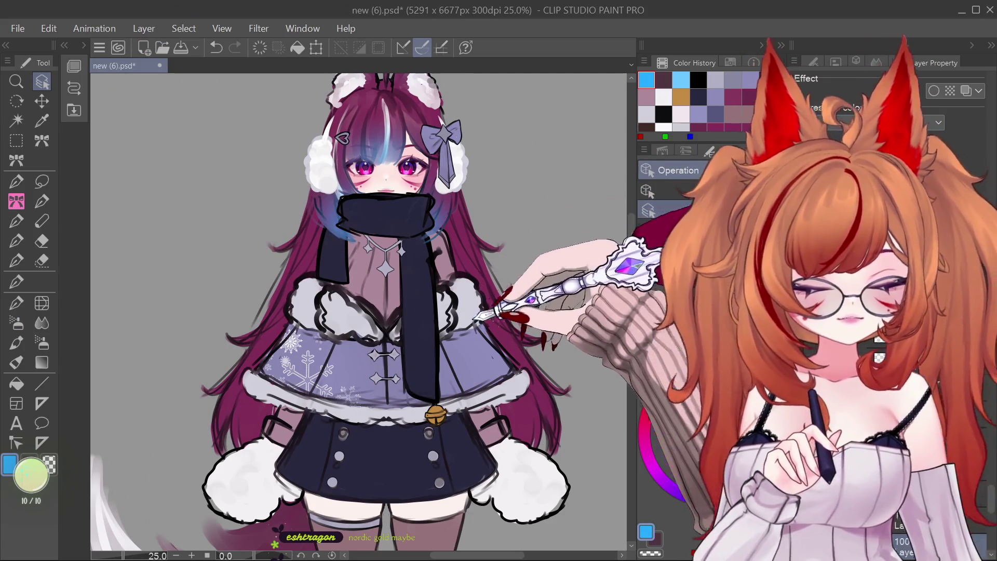
left_click(16, 322)
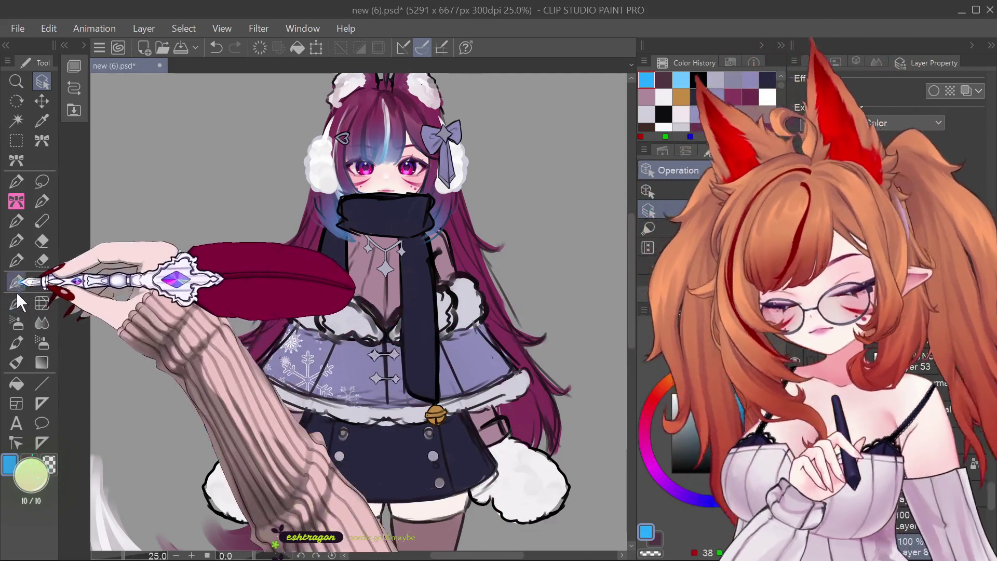
left_click_drag(546, 425, 509, 405)
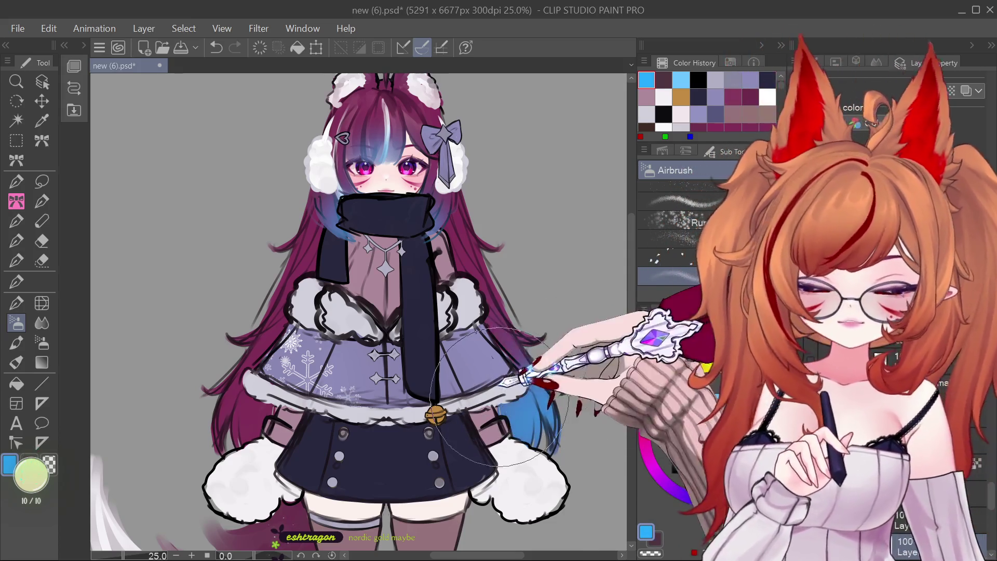
left_click_drag(233, 379, 259, 423)
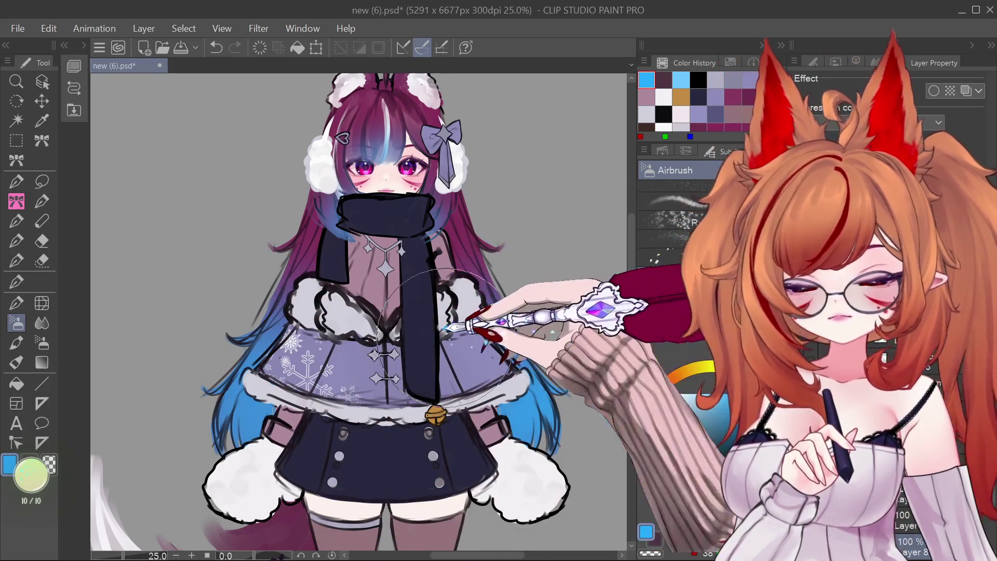
left_click_drag(182, 374, 482, 464)
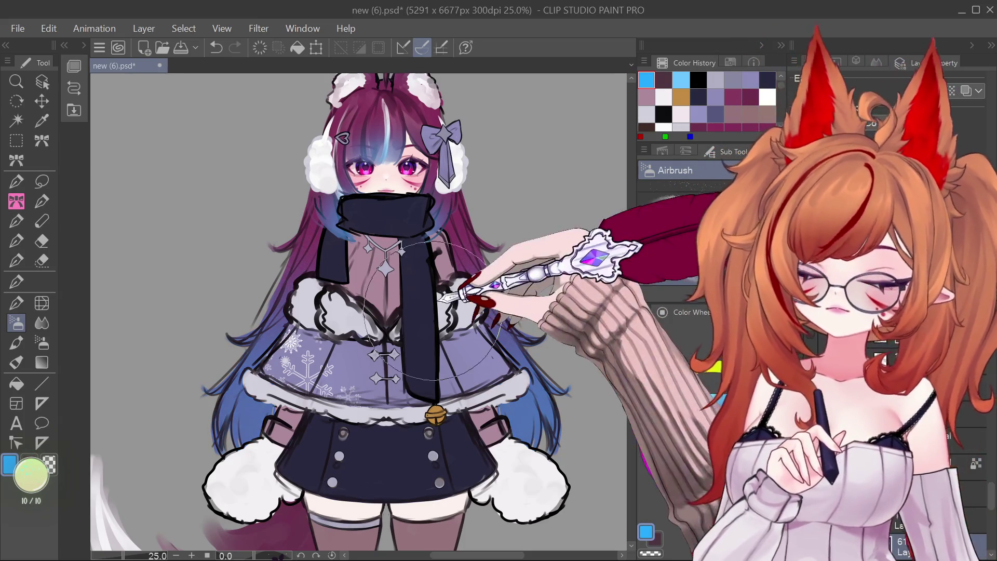
scroll(412, 291, "down", 5)
scroll(412, 290, "up", 5)
left_click(42, 82)
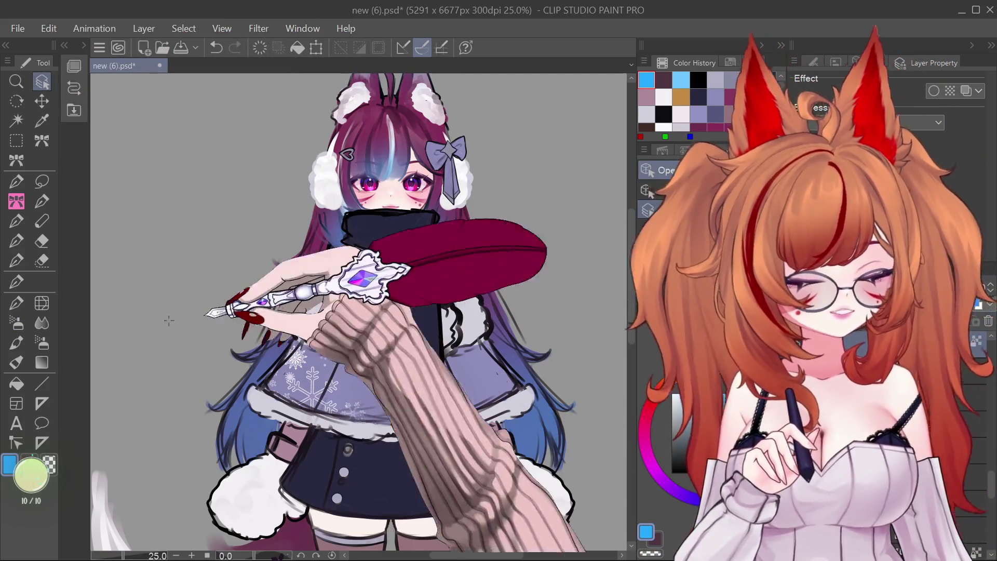
Repaint the whole snowflake cape light icy blue with the G-pen, redoing an undone first patch.
left_click(16, 282)
left_click_drag(302, 384, 346, 371)
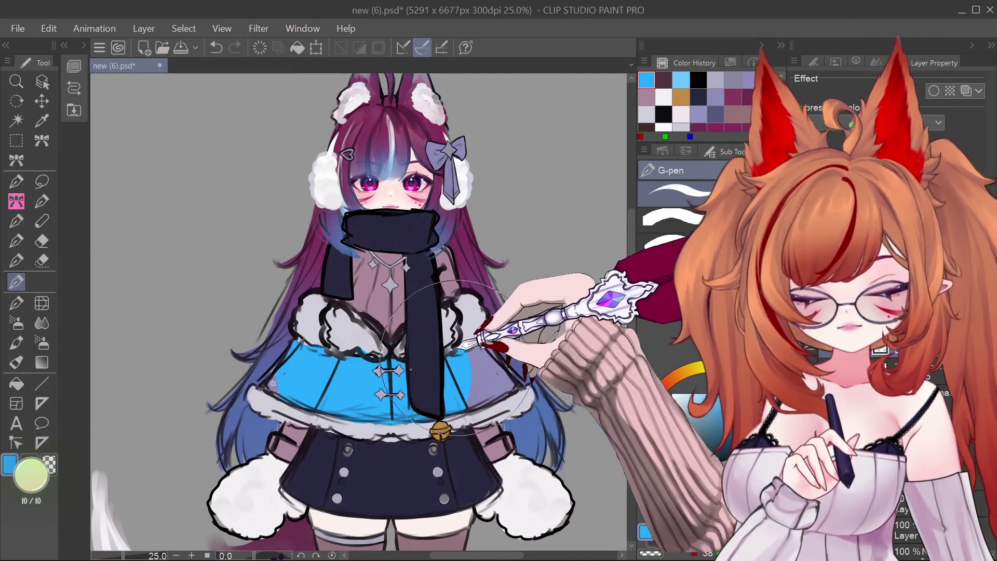
key("ctrl+z")
left_click_drag(478, 364, 410, 399)
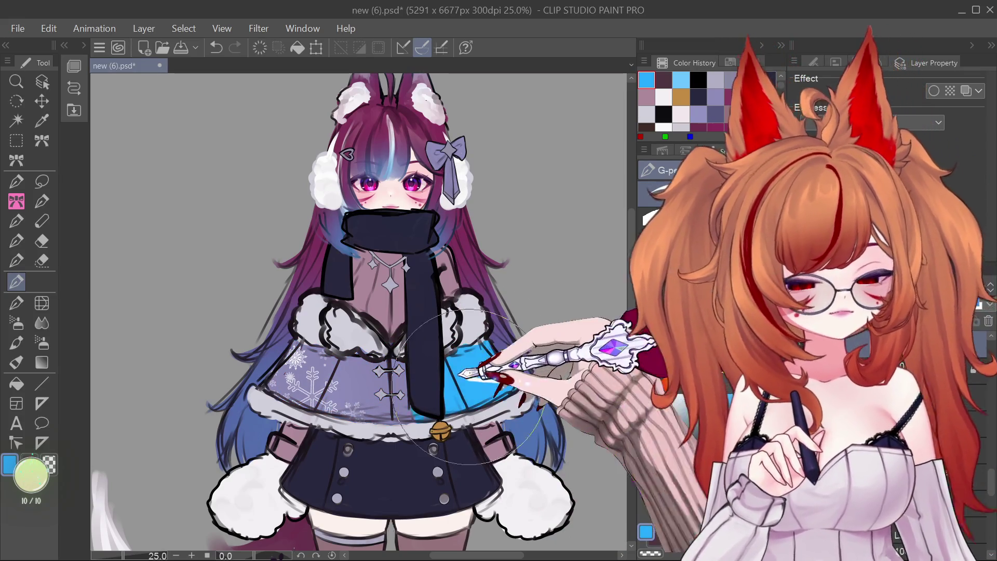
left_click_drag(405, 364, 270, 385)
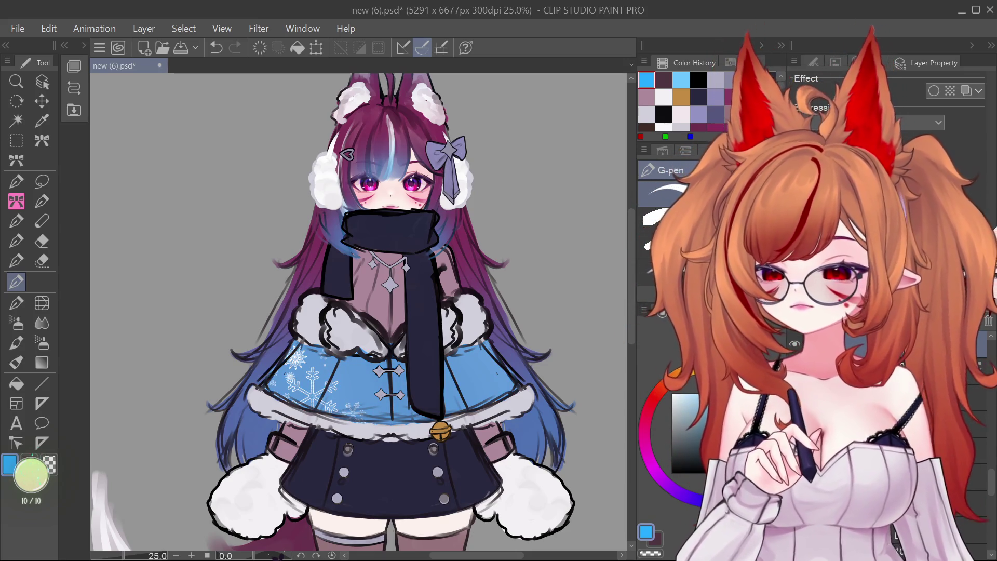
scroll(623, 249, "down", 2)
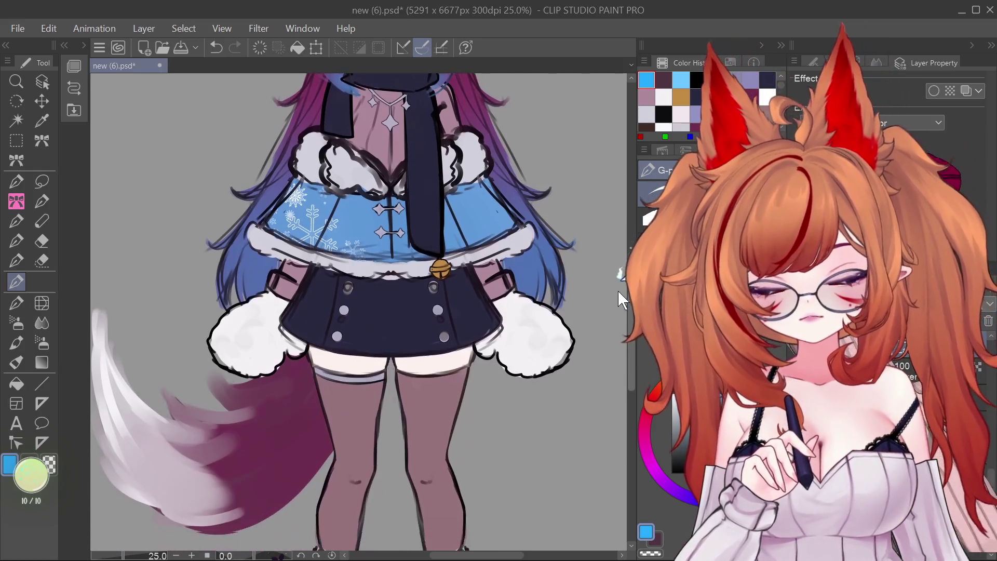
scroll(623, 249, "up", 3)
scroll(618, 259, "down", 2)
scroll(616, 258, "down", 3)
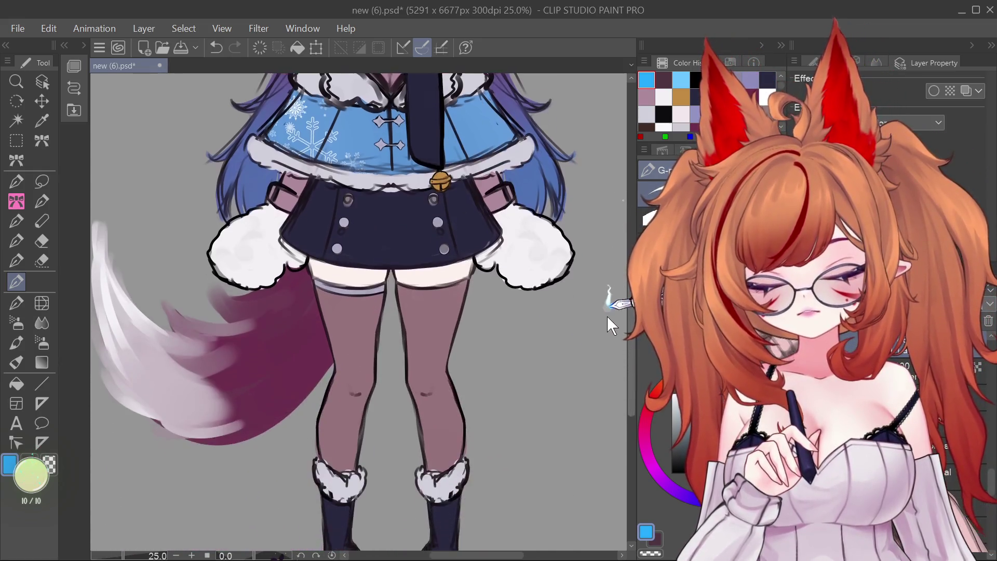
scroll(618, 250, "up", 5)
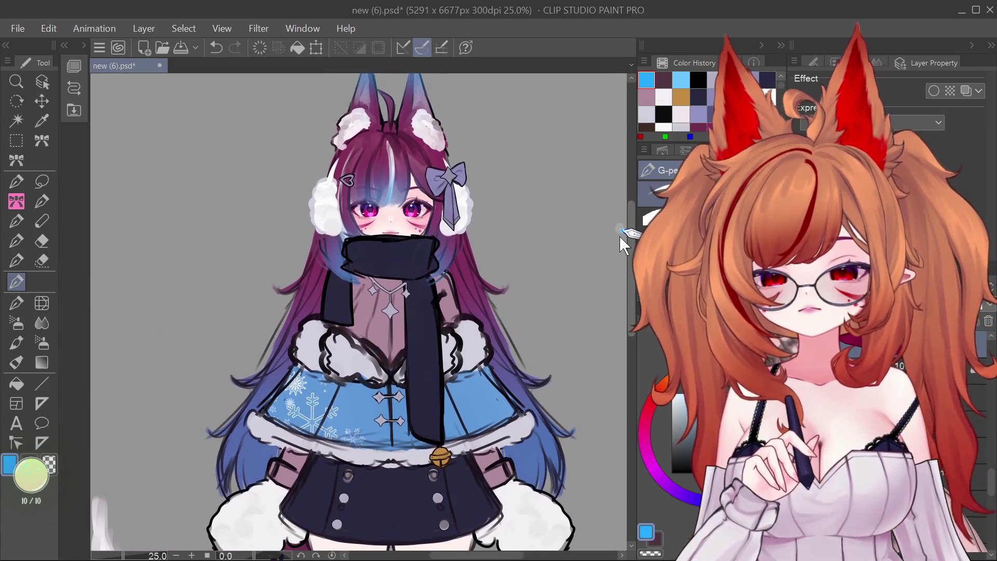
scroll(618, 244, "down", 2)
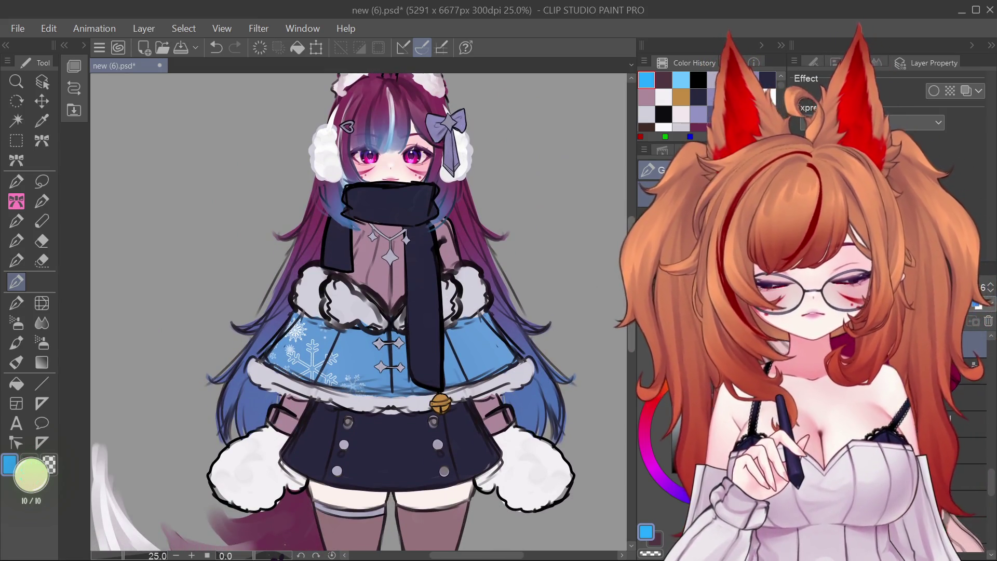
scroll(618, 252, "up", 3)
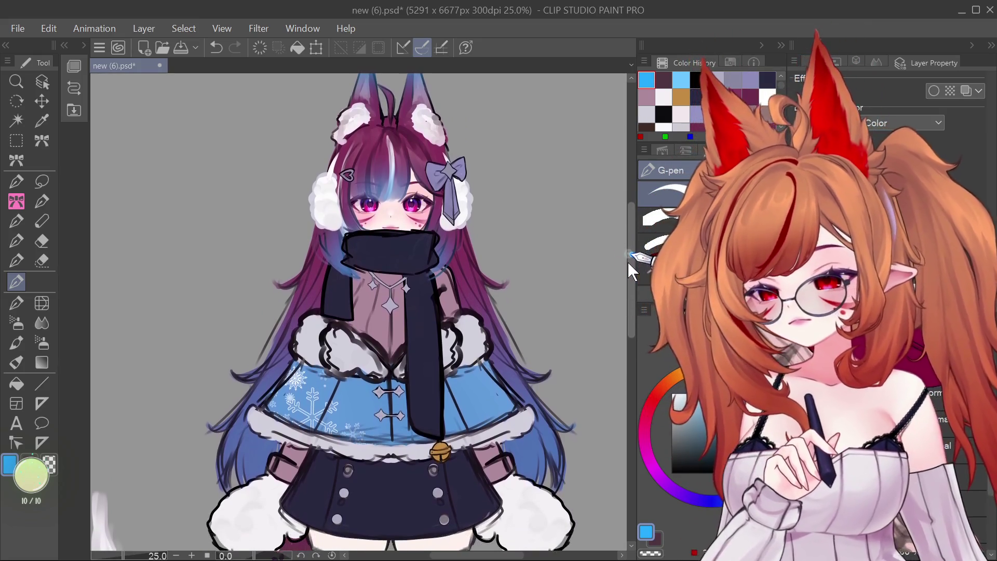
scroll(626, 266, "down", 3)
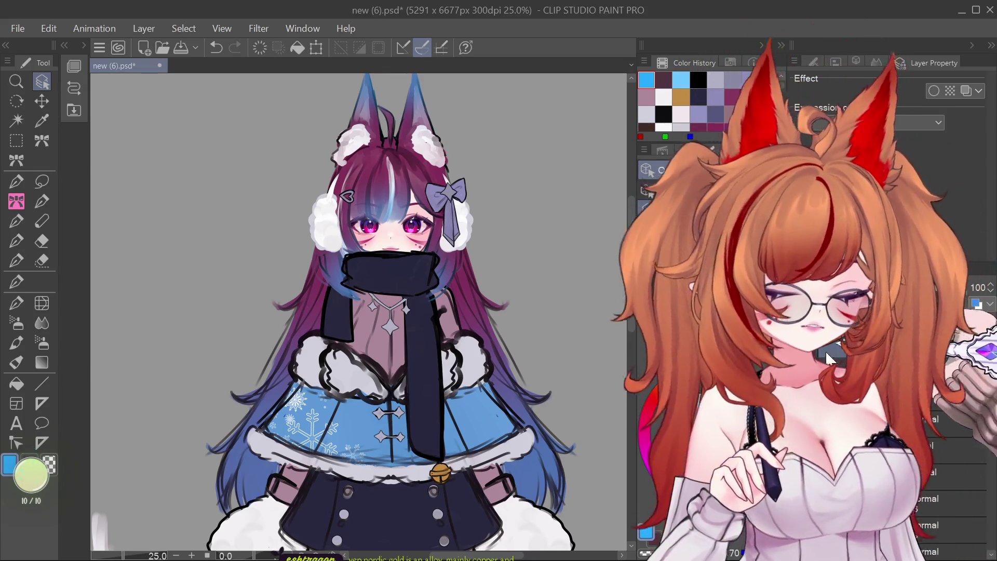
left_click(805, 351)
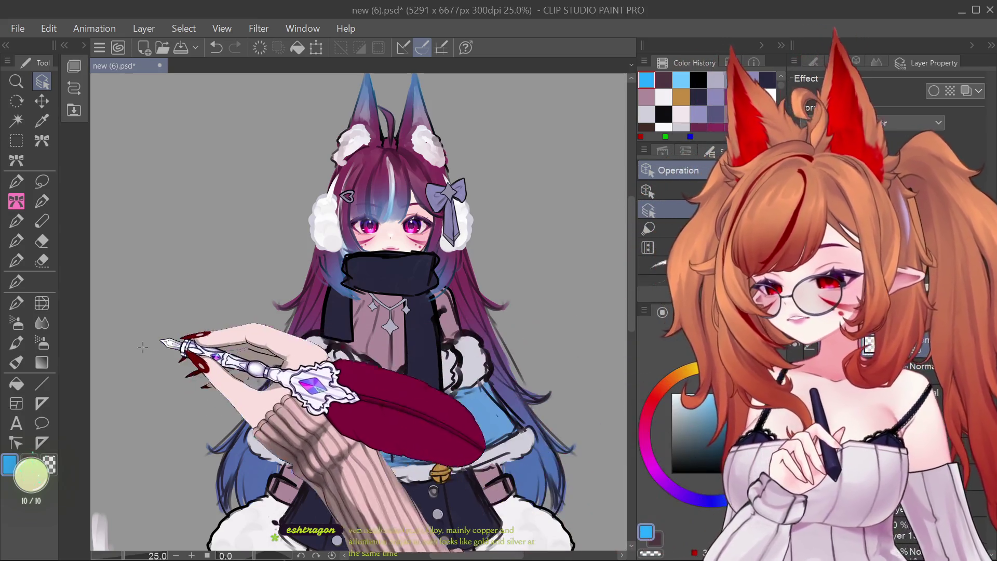
Recolour the hair bow cyan-teal with the G-pen, add a light stroke by the scarf, and sample light lavender.
left_click(17, 282)
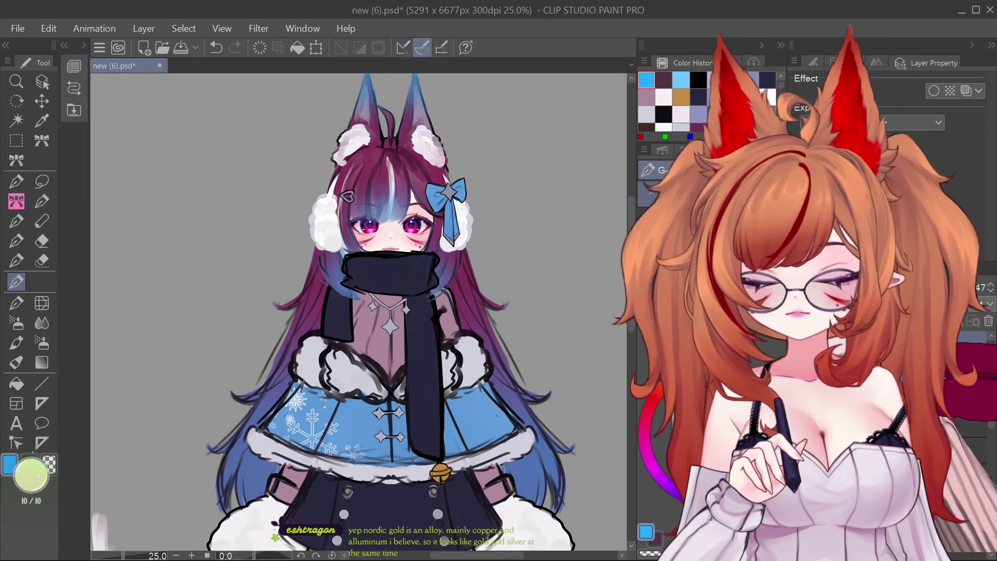
left_click_drag(446, 203, 461, 170)
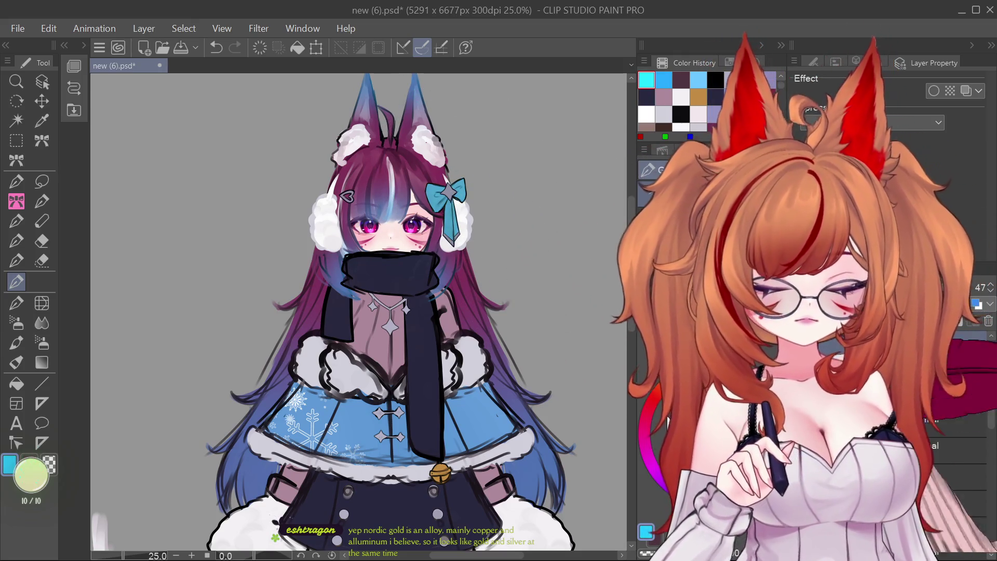
left_click_drag(447, 260, 489, 342)
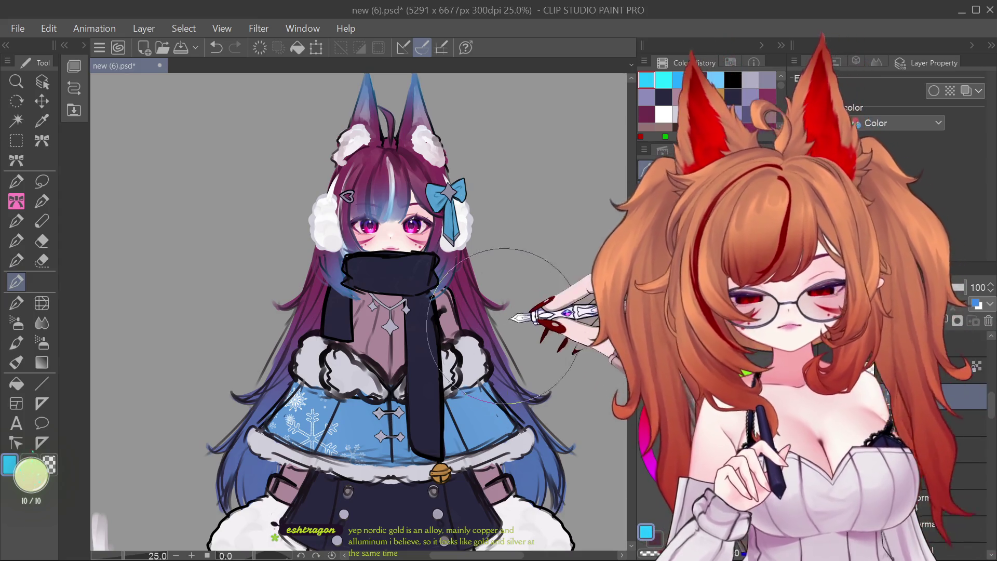
left_click(379, 367, "alt")
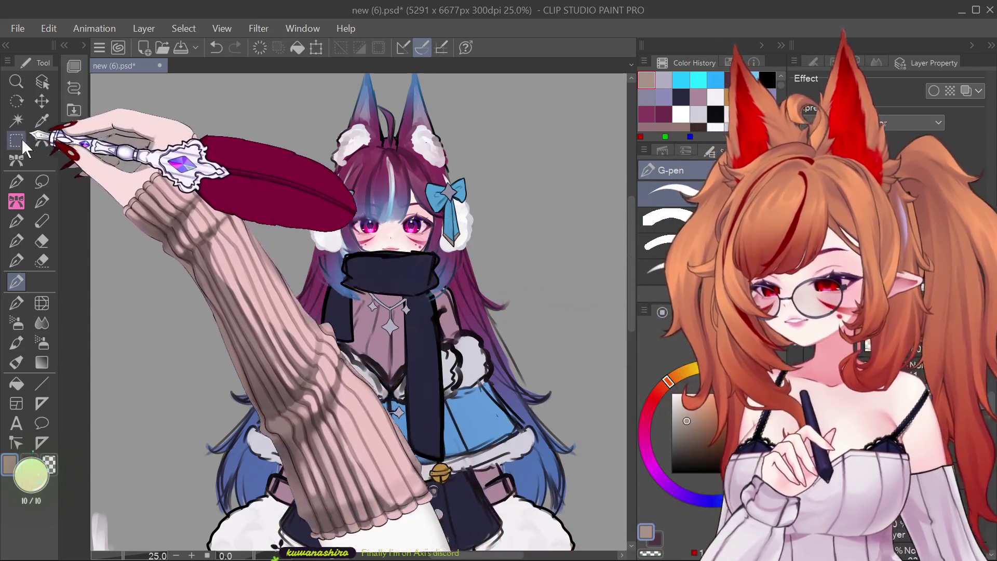
left_click(42, 81)
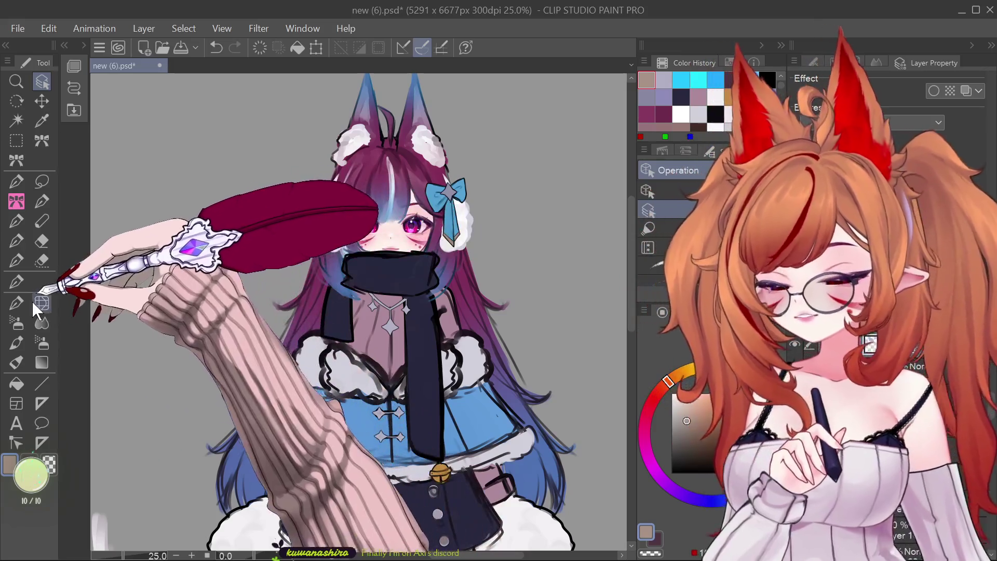
left_click(16, 282)
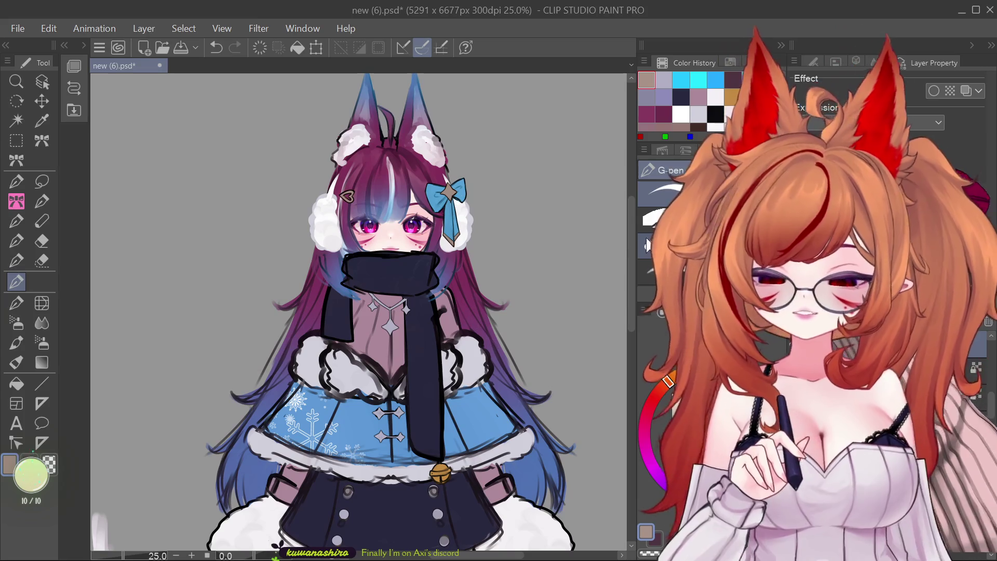
scroll(619, 307, "down", 3)
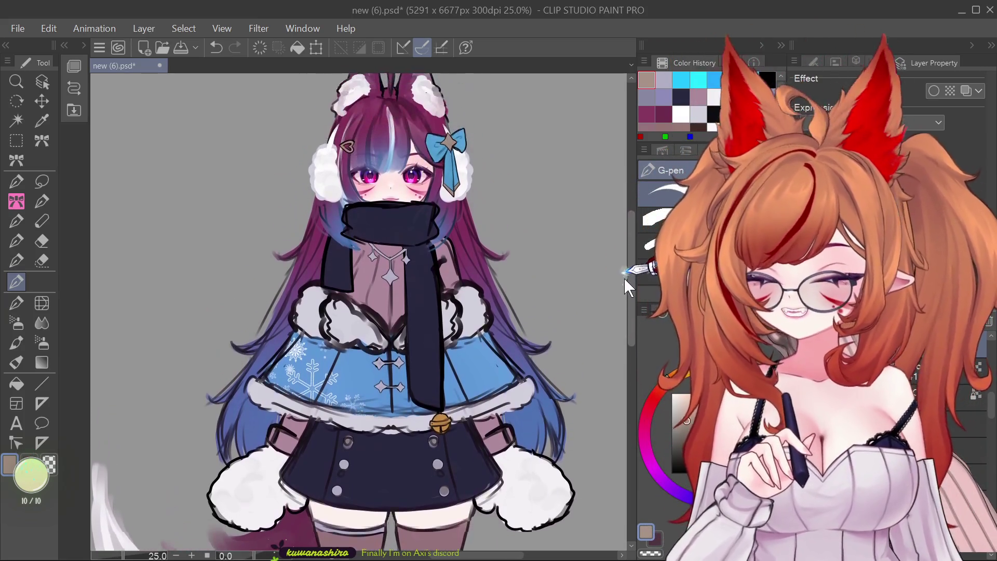
scroll(624, 278, "up", 2)
key("o")
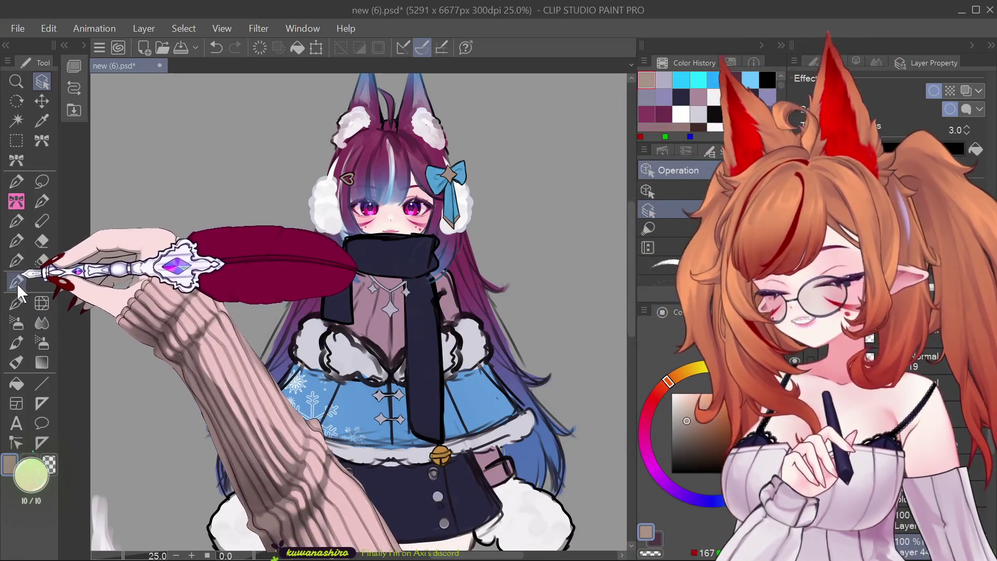
left_click(17, 282)
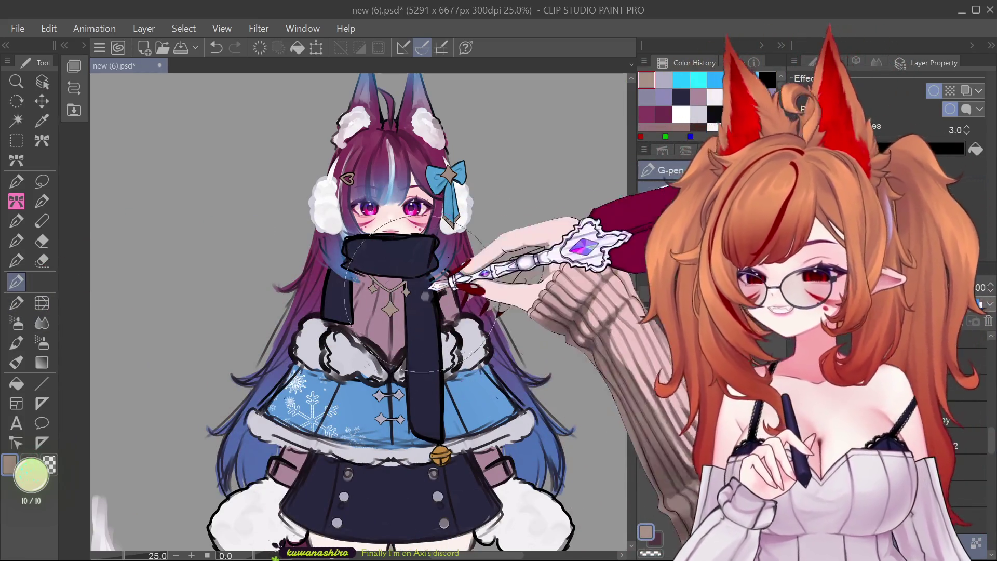
left_click(42, 82)
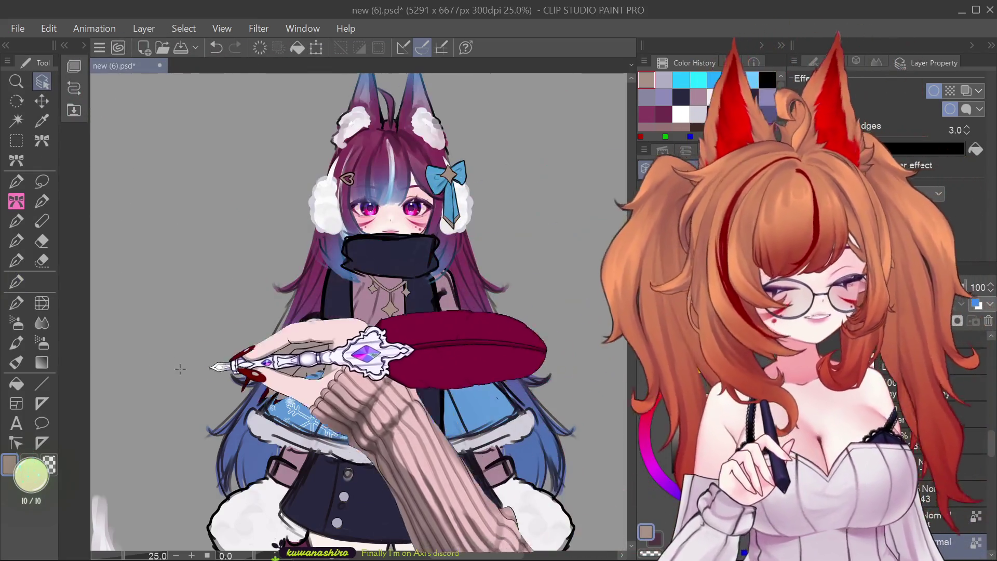
left_click(16, 282)
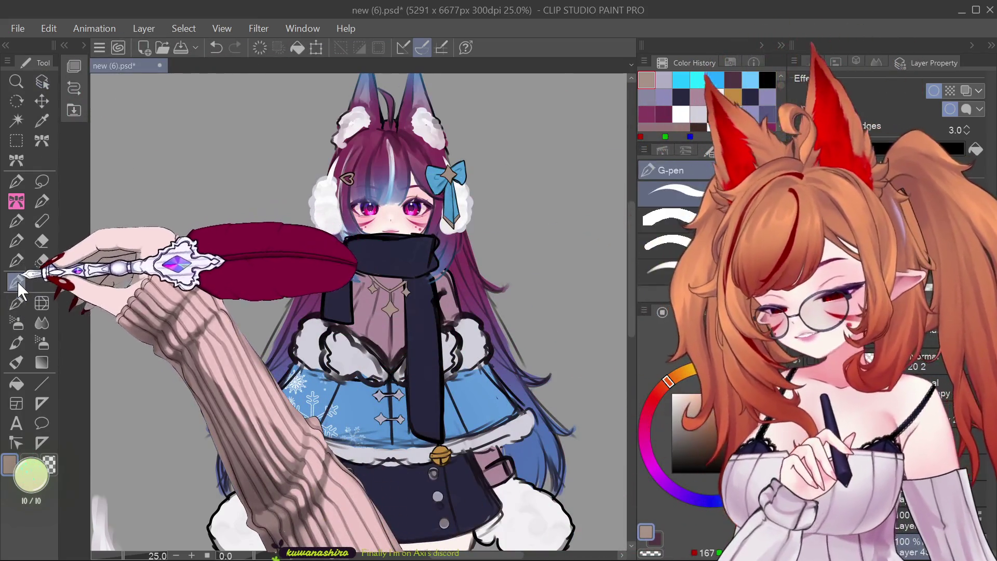
scroll(625, 257, "down", 2)
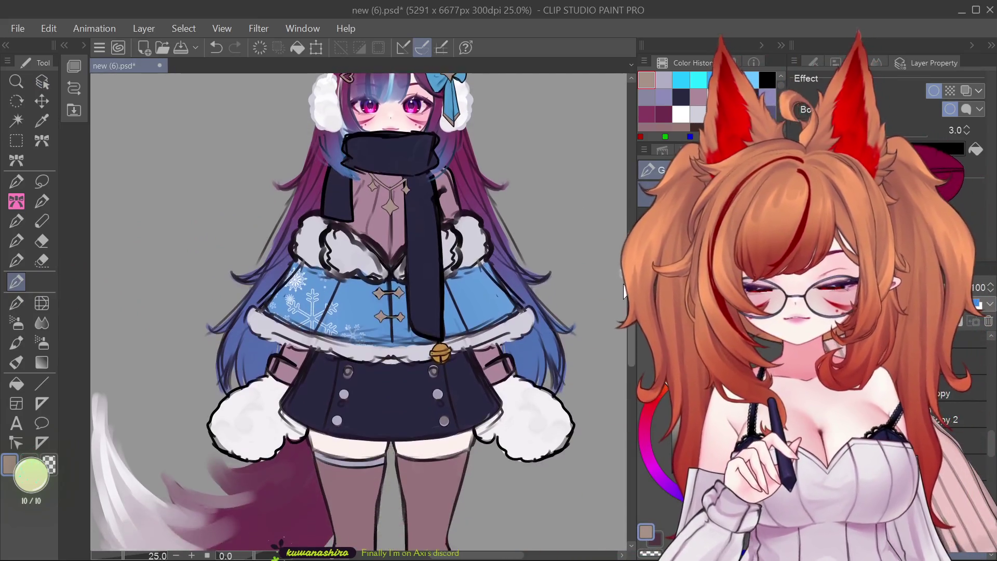
scroll(621, 312, "down", 5)
scroll(618, 290, "up", 6)
scroll(621, 264, "up", 1)
left_click(41, 82)
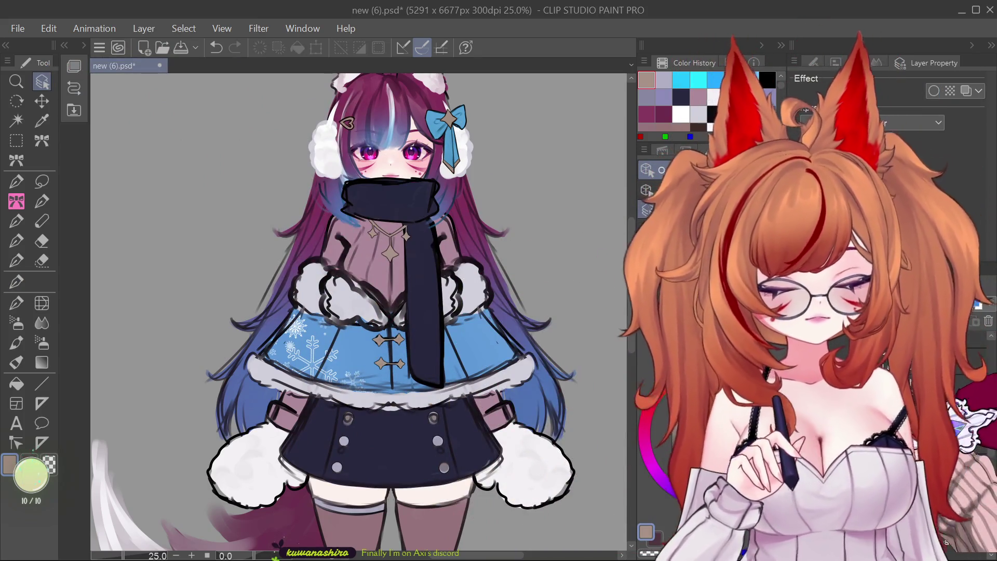
key("ctrl+v")
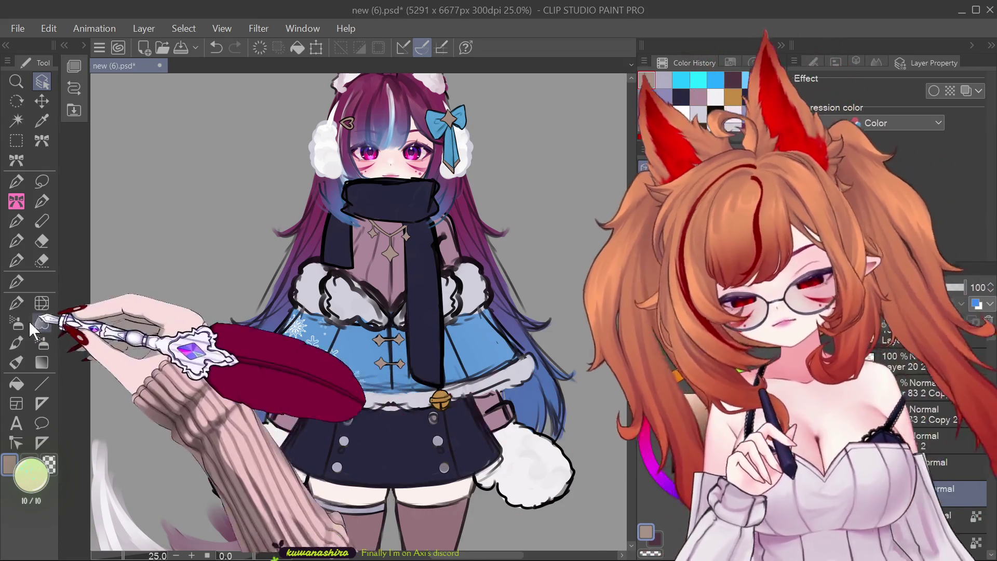
left_click(16, 281)
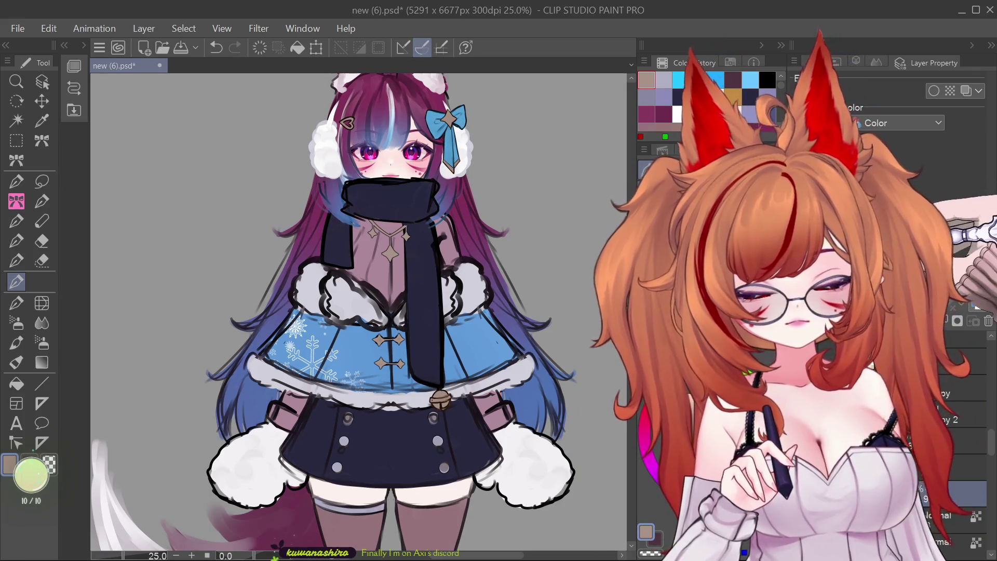
scroll(621, 342, "down", 5)
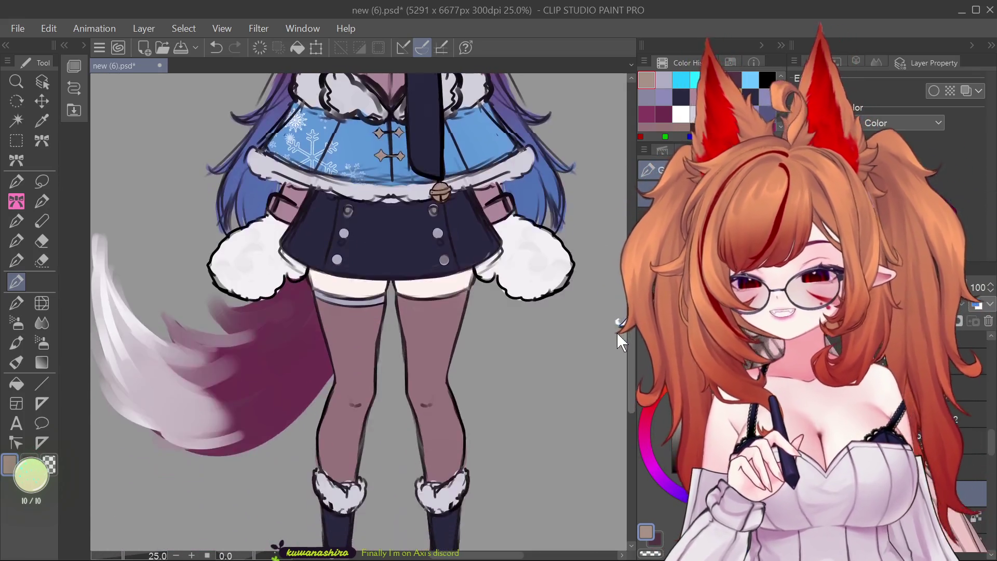
scroll(622, 342, "up", 5)
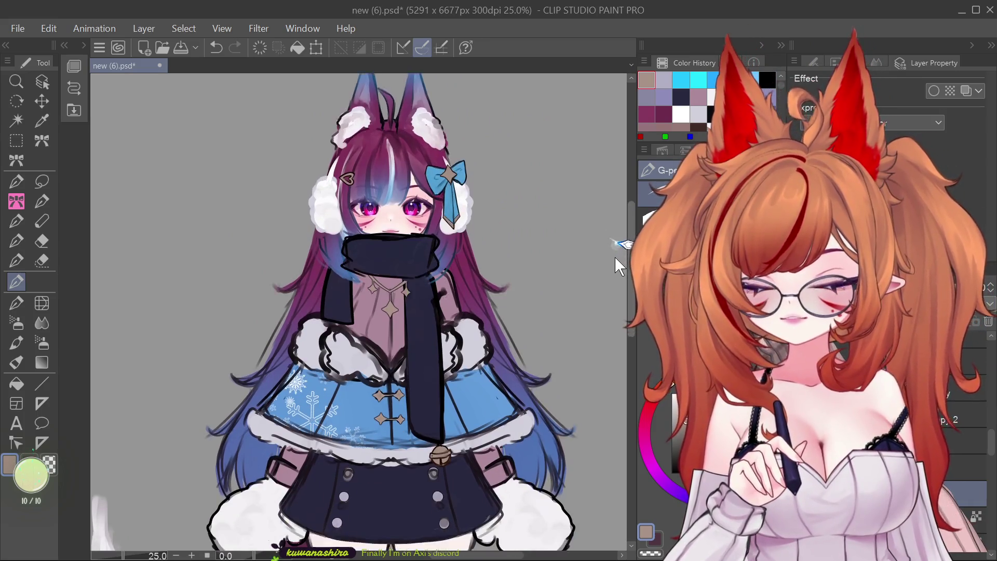
scroll(608, 290, "down", 5)
scroll(602, 337, "up", 5)
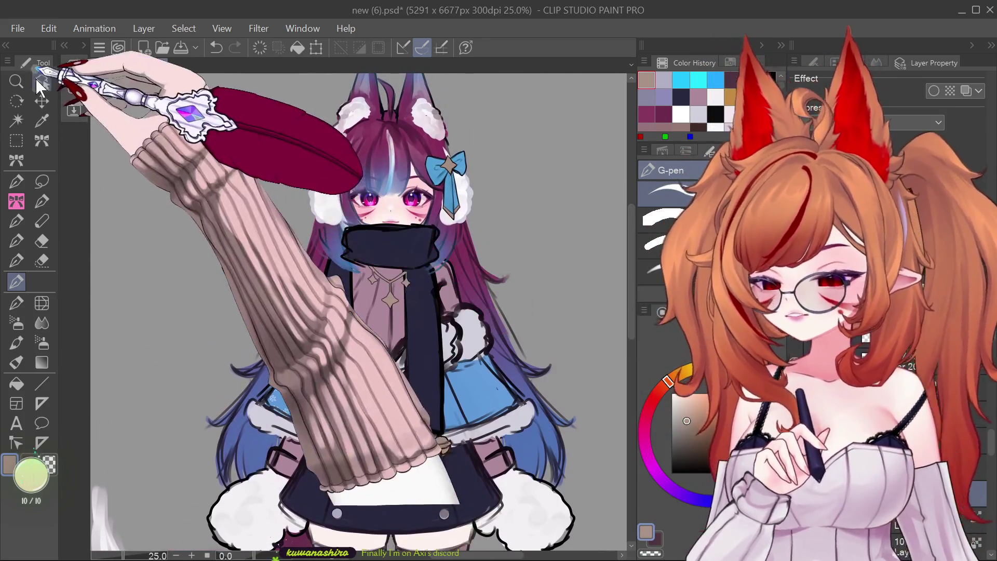
Widen the canvas panel and fill the shirt under the scarf with lavender purple using the G-pen.
left_click(42, 82)
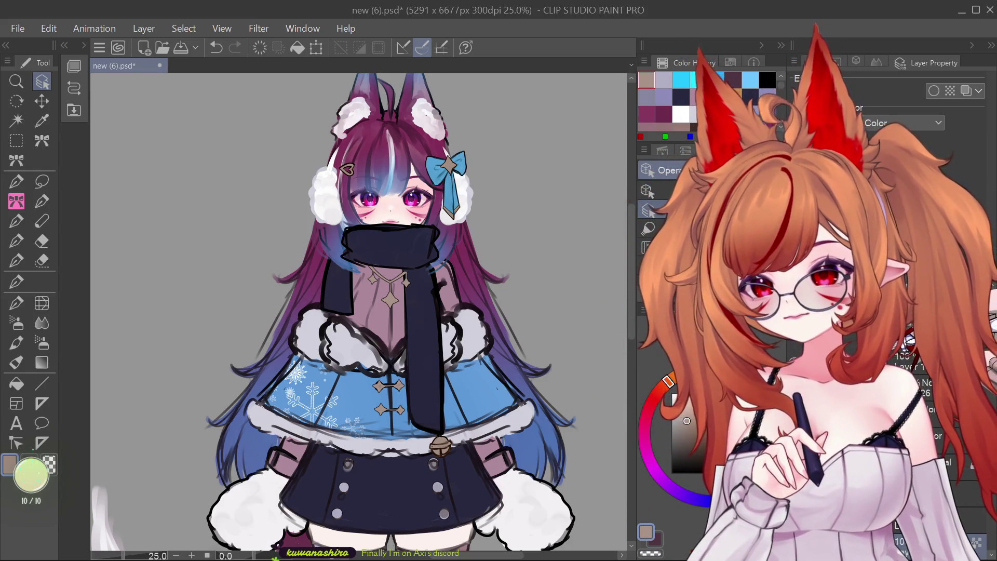
left_click(16, 282)
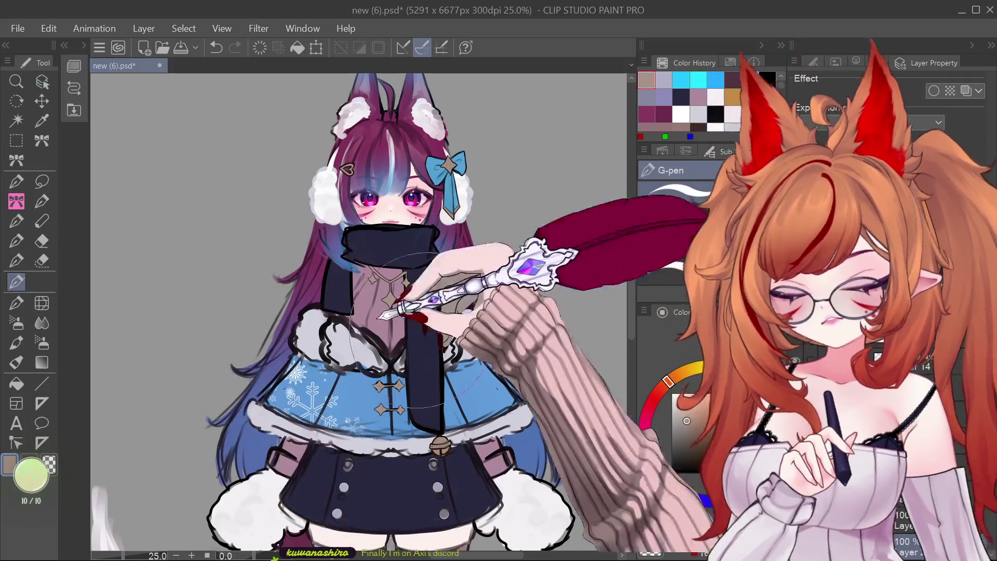
left_click_drag(637, 434, 649, 433)
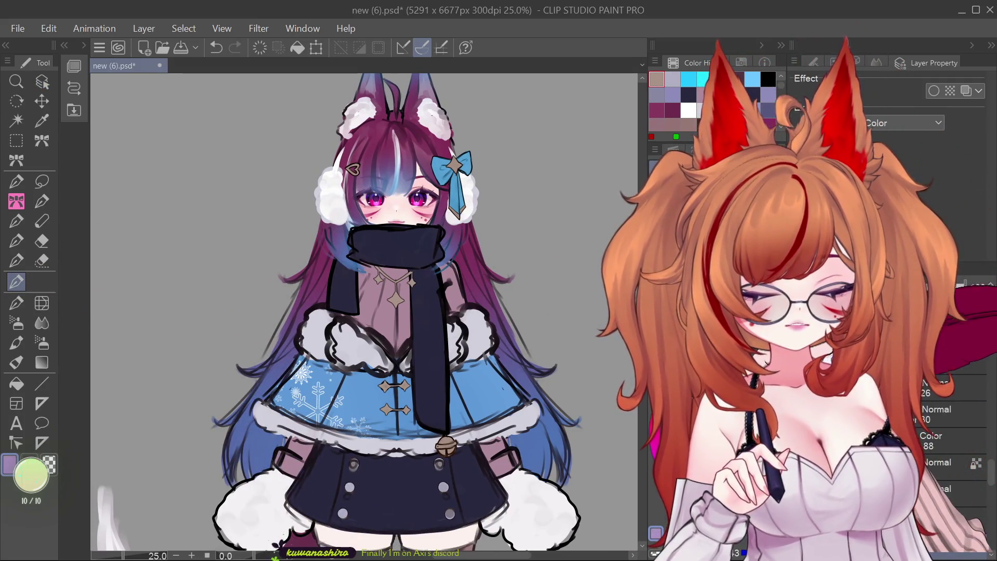
left_click_drag(395, 291, 310, 332)
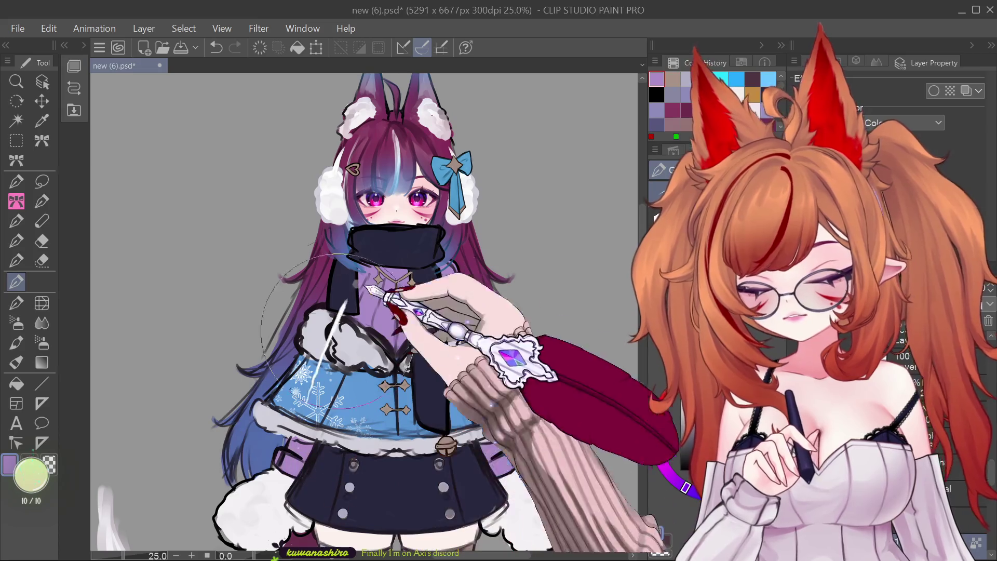
scroll(420, 244, "down", 6)
scroll(420, 236, "up", 3)
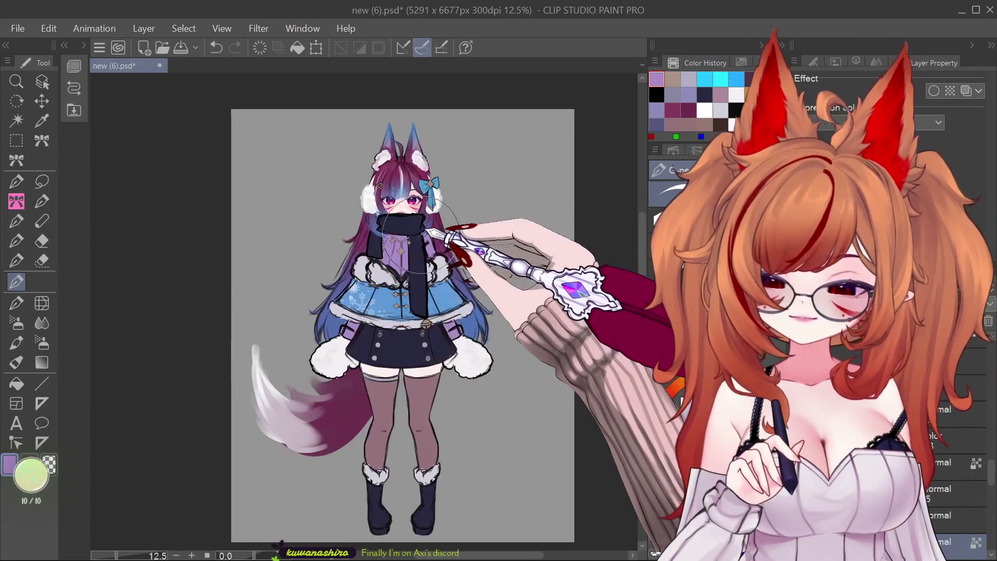
Enlarge the brush, repaint the shirt pale lavender, then pick a mauve colour.
key("bracketright")
key("bracketright")
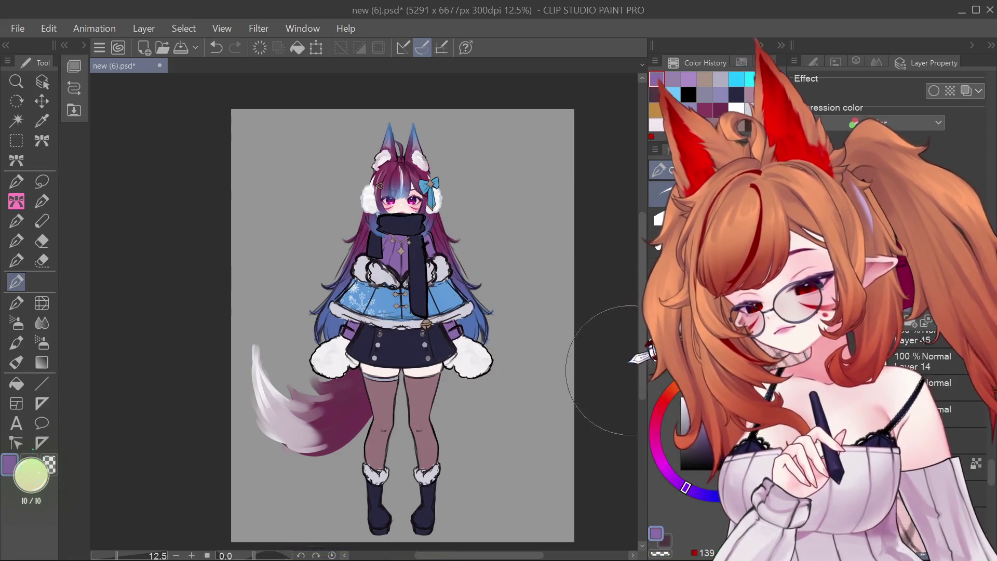
left_click_drag(394, 249, 448, 344)
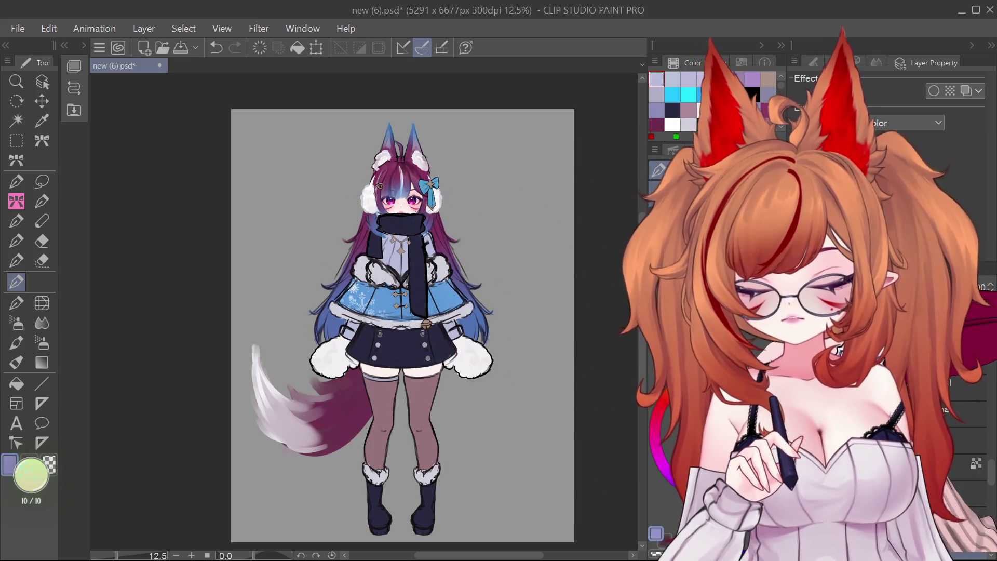
left_click(400, 249)
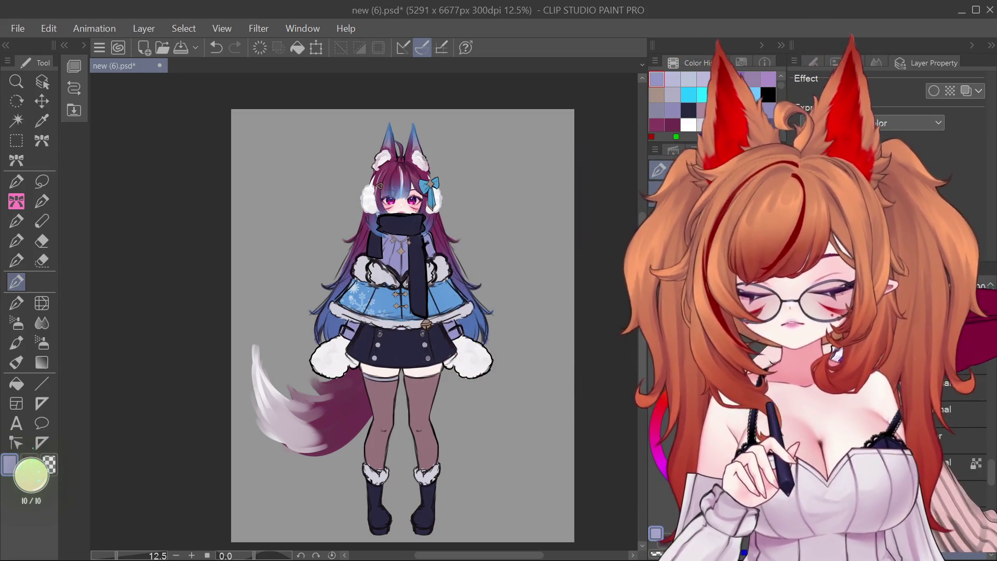
left_click_drag(642, 332, 639, 333)
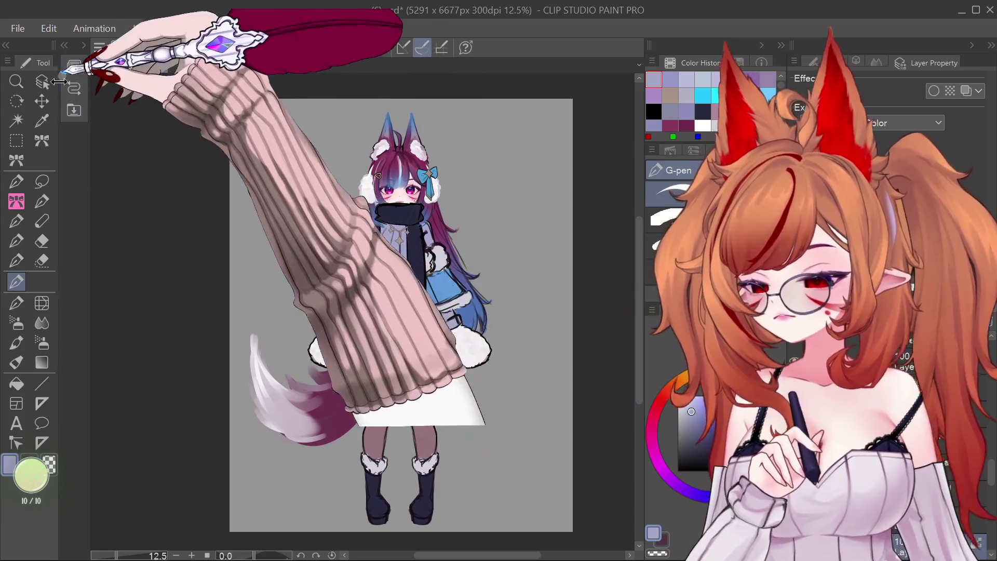
left_click(43, 82)
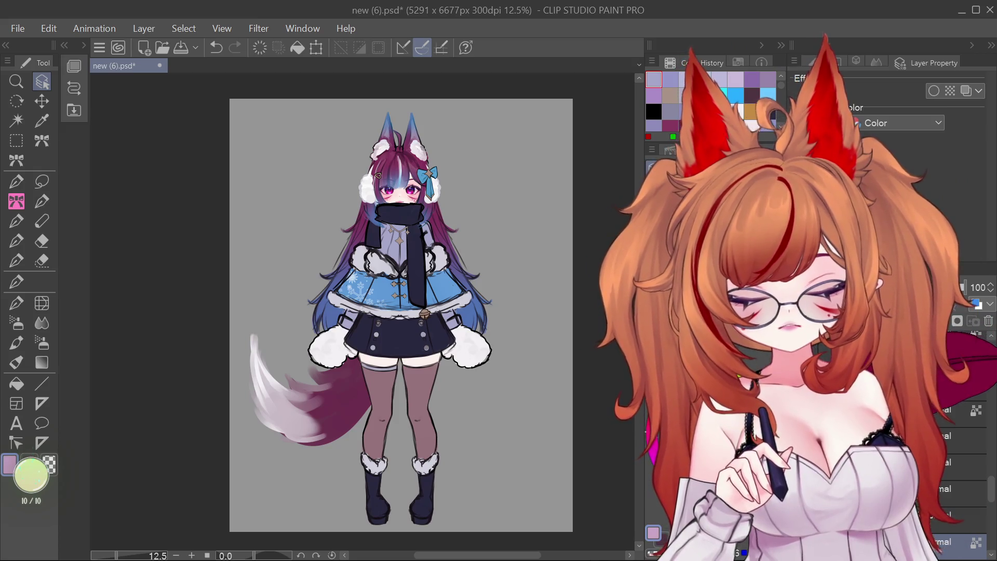
left_click(653, 423)
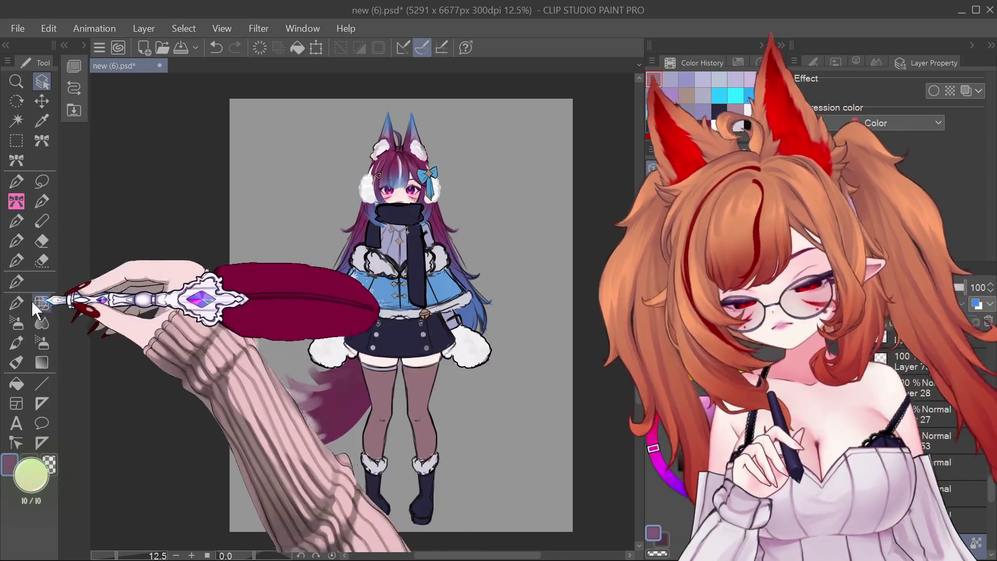
Airbrush soft blue shading onto the lower legs above the boots.
left_click(16, 282)
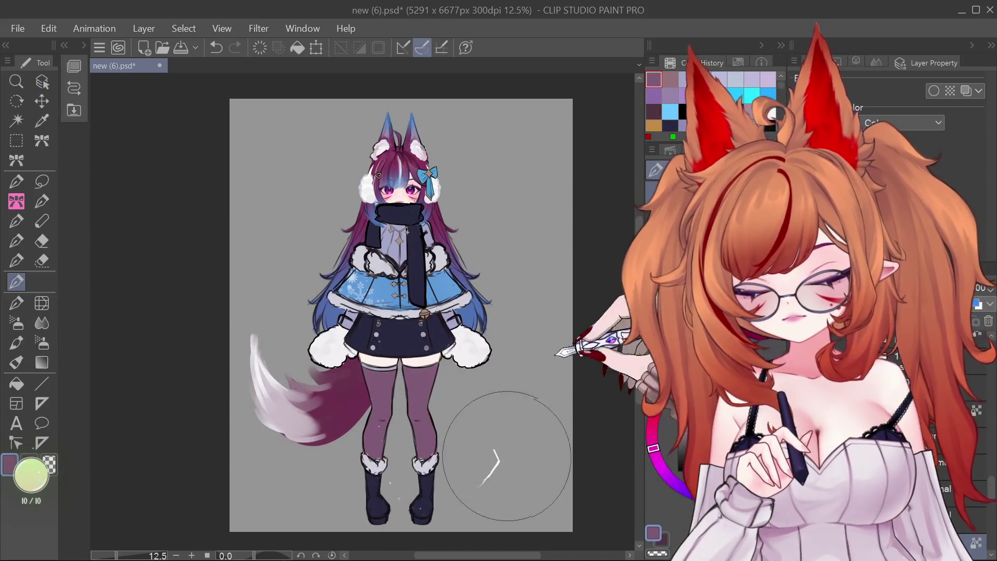
key("x")
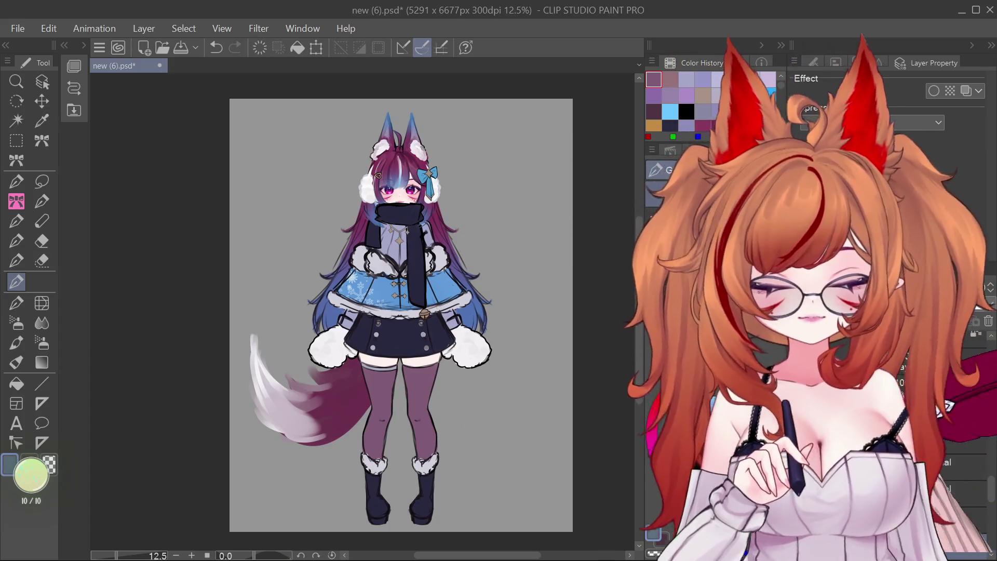
key("b")
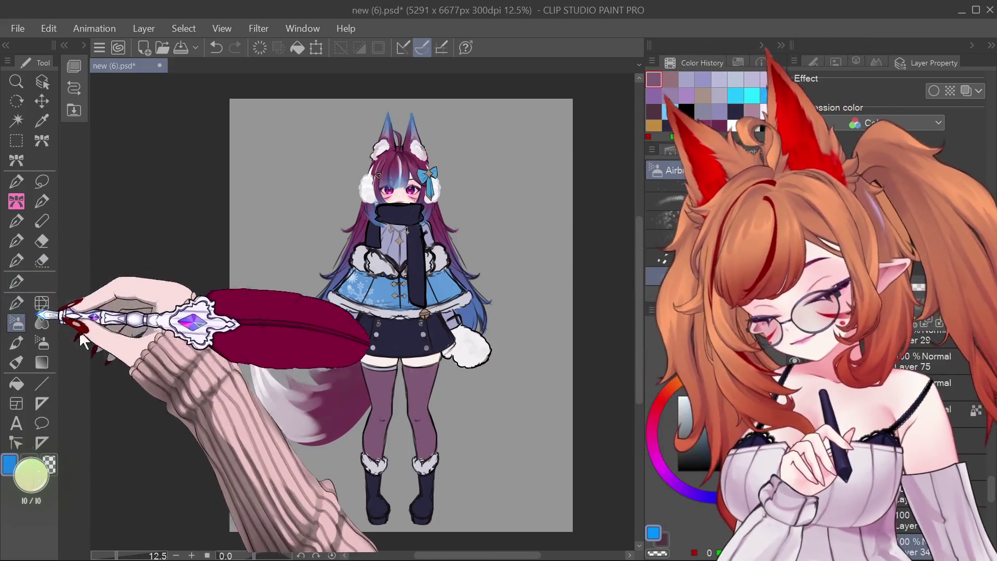
left_click_drag(368, 439, 436, 442)
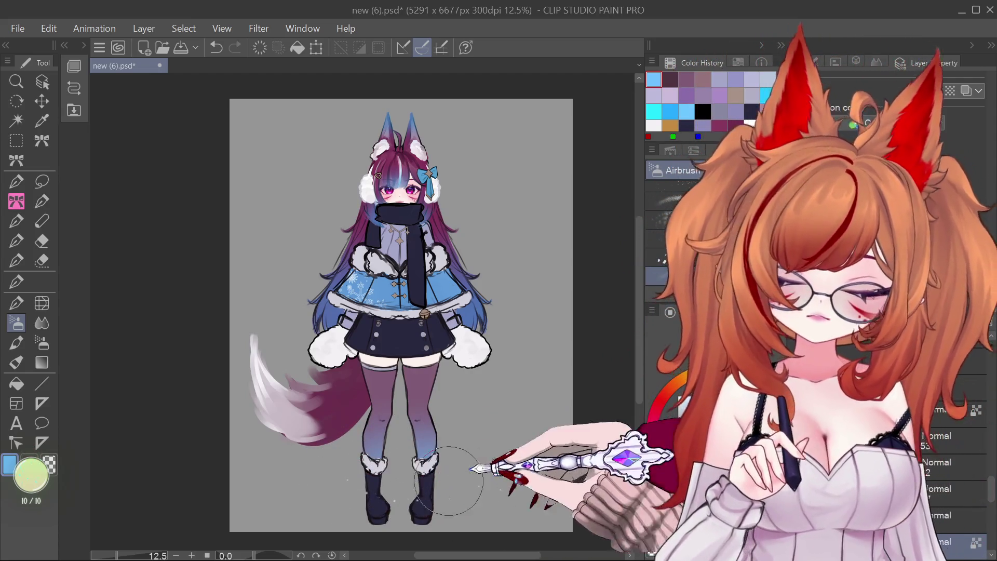
left_click_drag(421, 494, 425, 434)
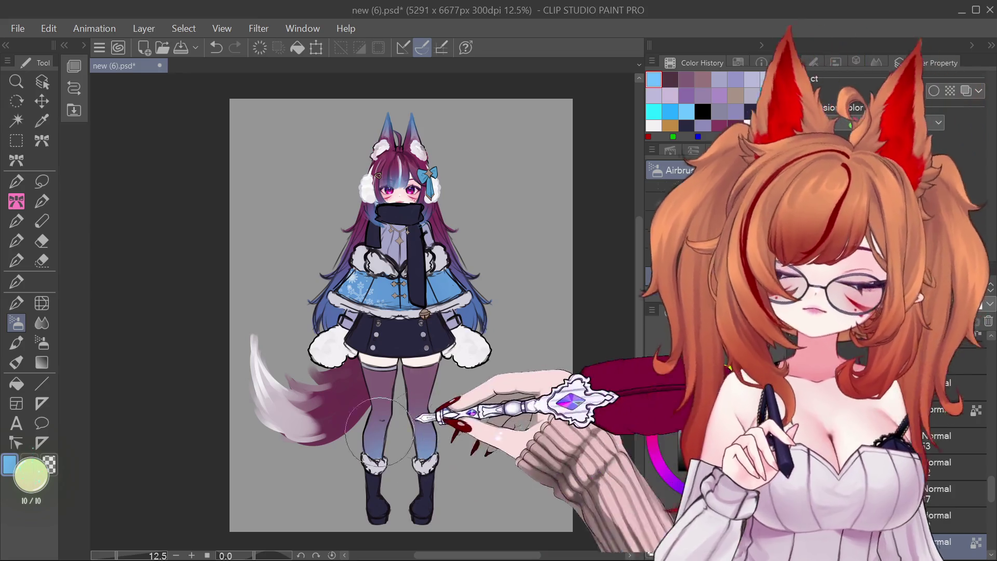
scroll(614, 319, "up", 1)
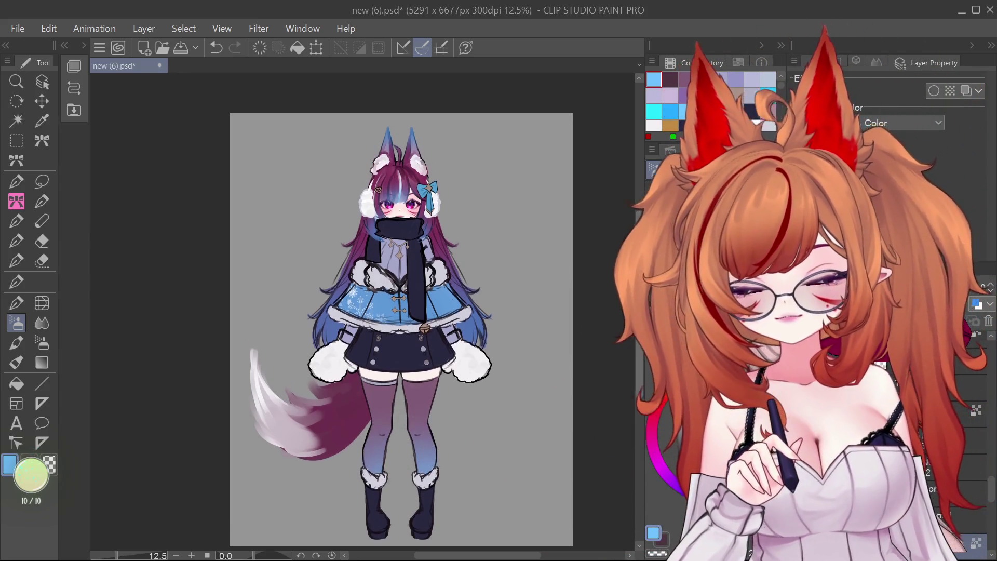
scroll(364, 312, "down", 1)
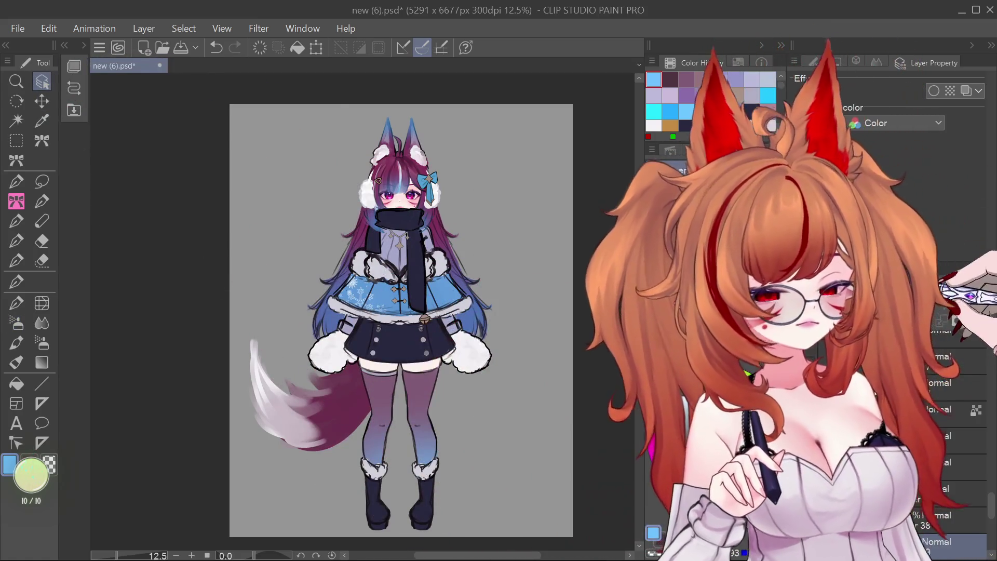
Airbrush light blue onto the tip of the tail.
left_click(16, 322)
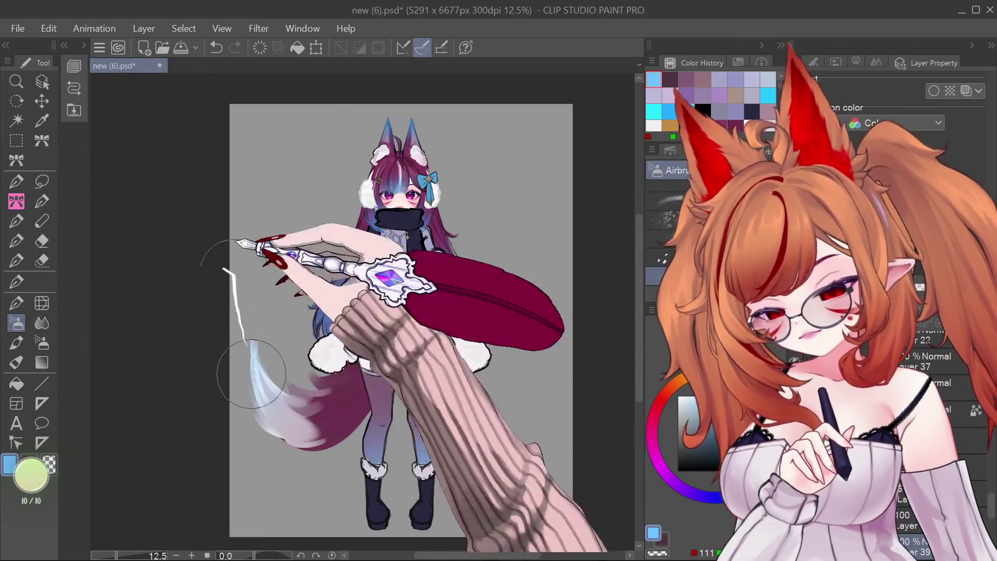
mouse_move(255, 337)
left_mouse_down()
mouse_move(257, 399)
mouse_move(257, 307)
left_mouse_up()
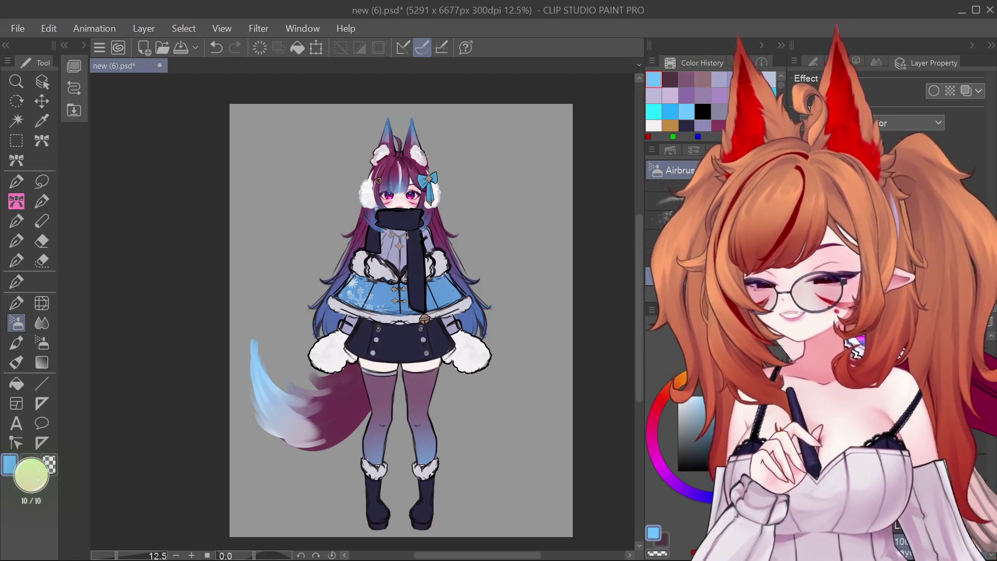
left_click_drag(634, 277, 635, 285)
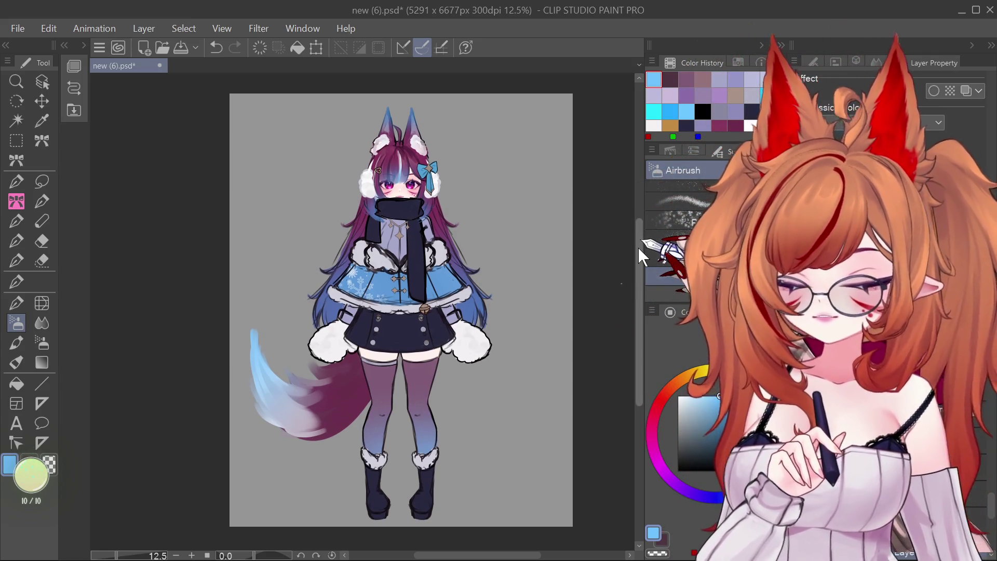
left_click(41, 82)
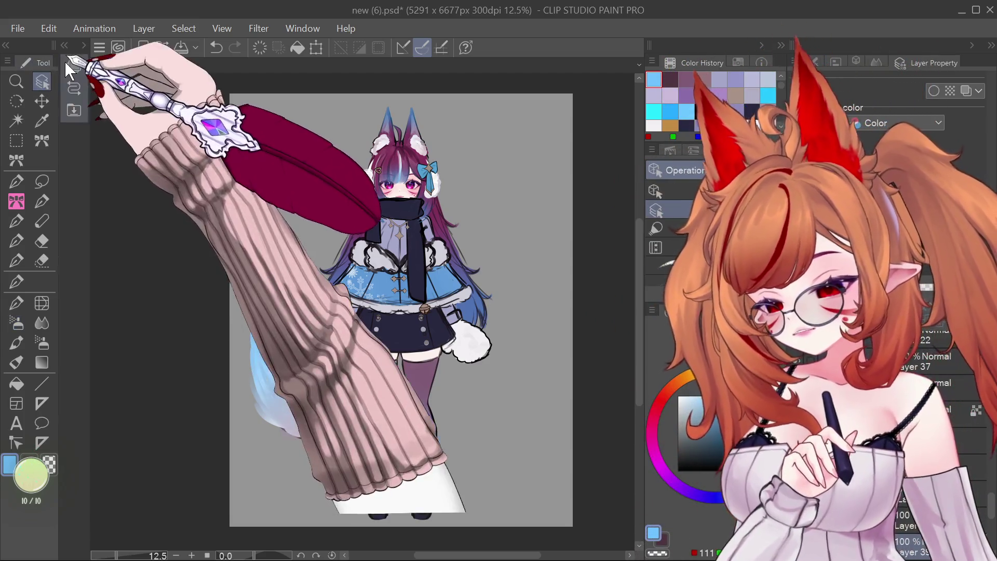
Choose the pale lavender swatch from Color History and select the G-pen.
left_click(445, 216)
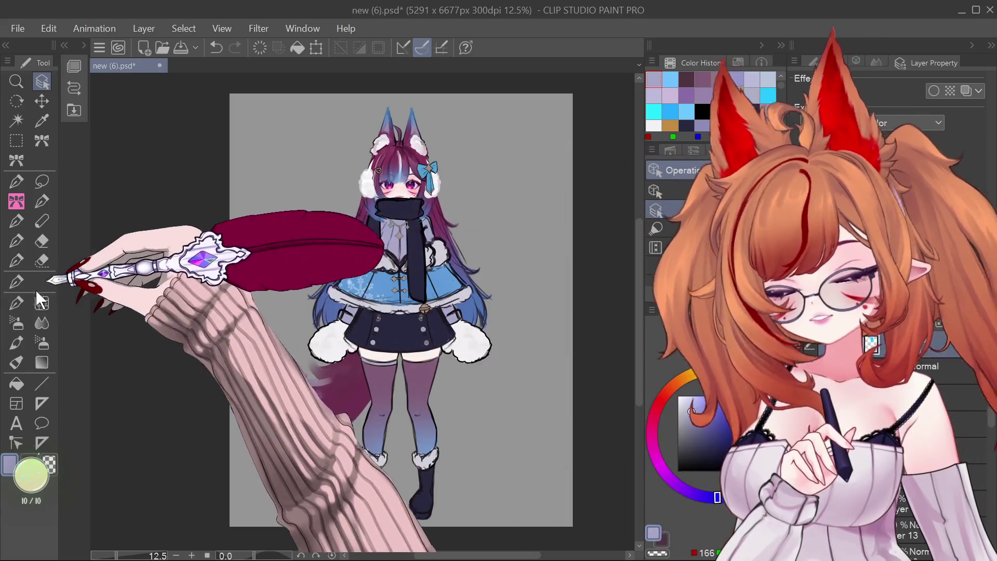
left_click(17, 281)
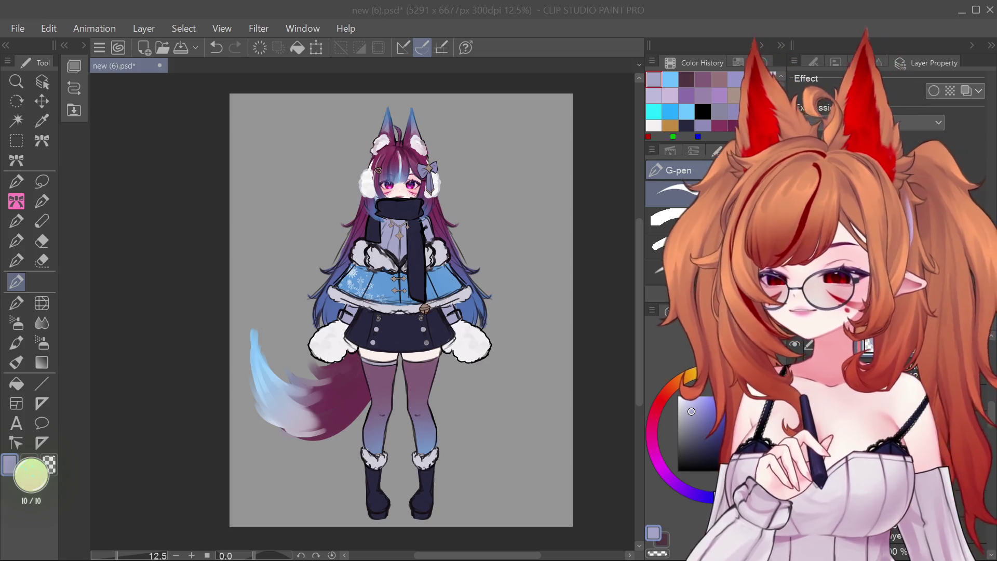
scroll(410, 208, "up", 2)
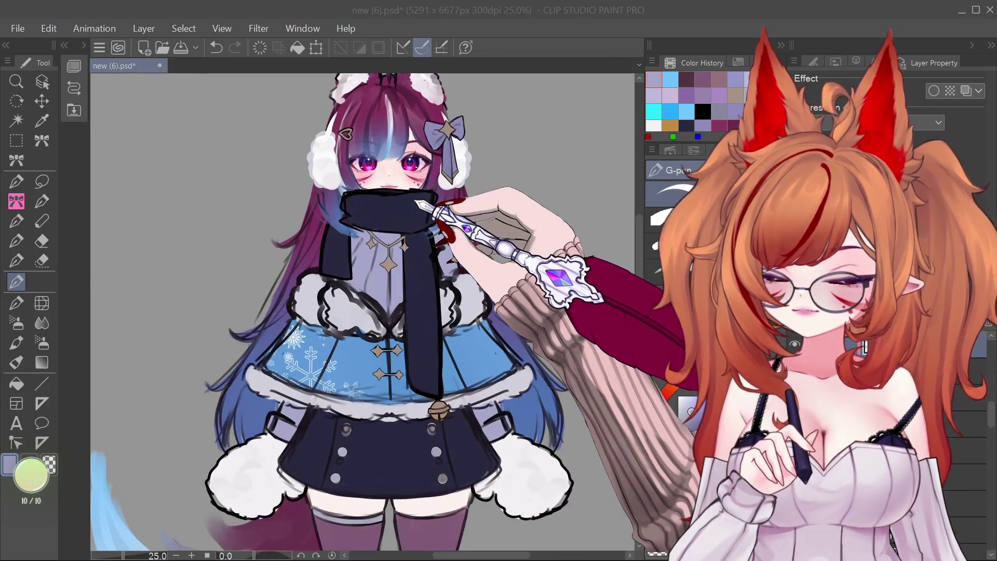
Zoom in and out repeatedly to inspect the fox-eared girl artwork.
scroll(410, 208, "up", 1)
scroll(410, 207, "down", 1)
scroll(411, 208, "down", 1)
scroll(394, 312, "down", 1)
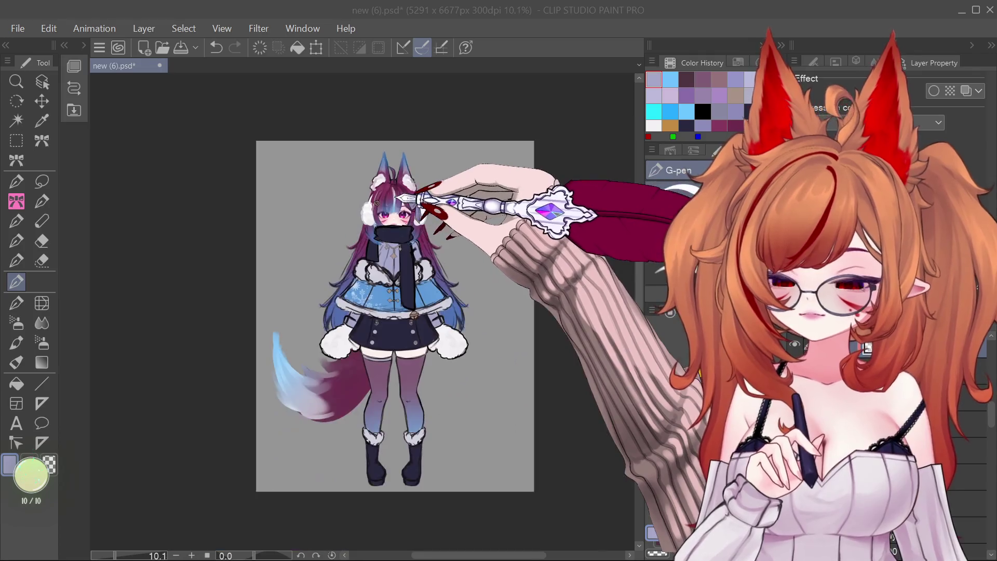
scroll(395, 312, "up", 1)
scroll(363, 416, "up", 1)
scroll(402, 293, "down", 2)
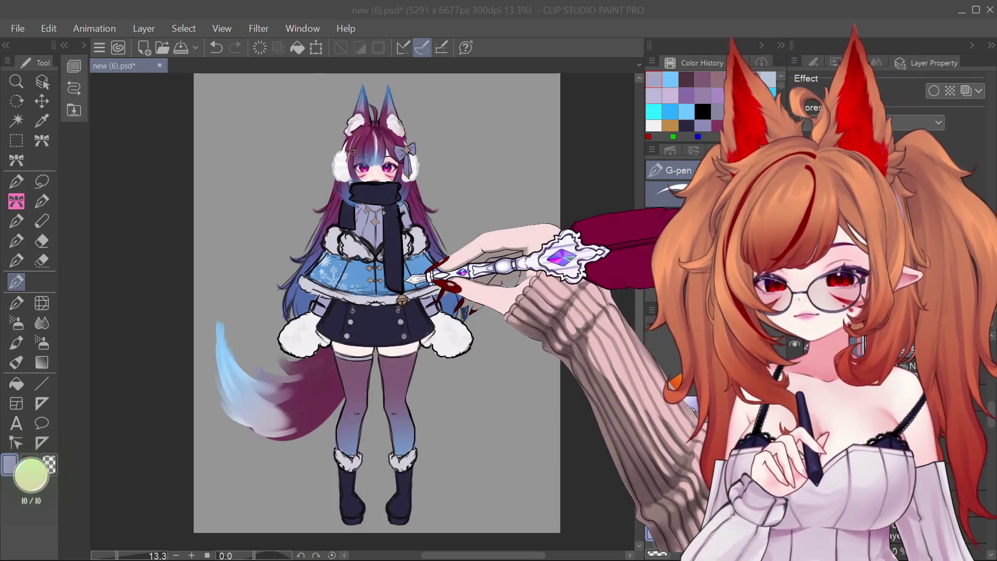
scroll(404, 331, "down", 1)
scroll(404, 331, "down", 1)
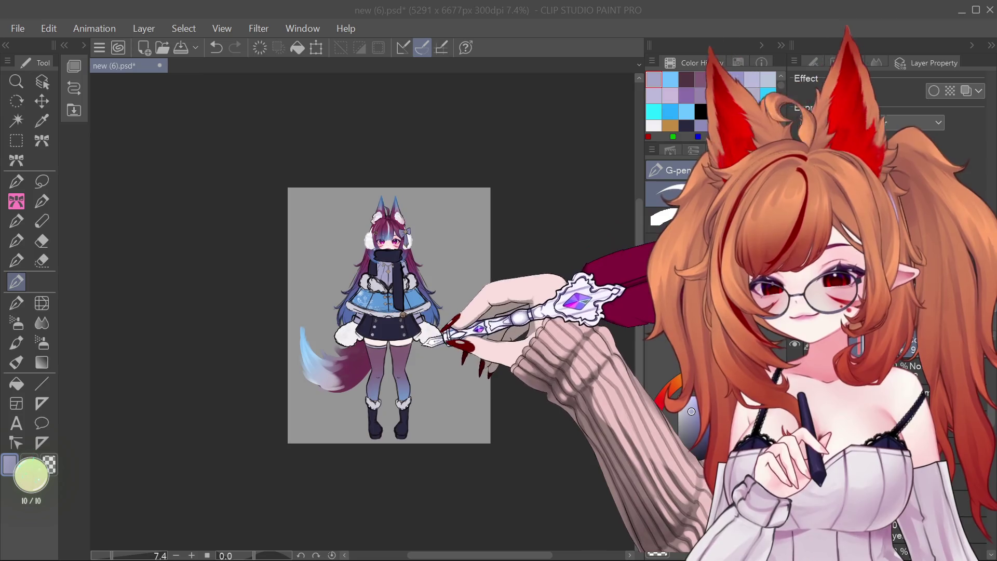
scroll(392, 266, "up", 1)
scroll(391, 266, "up", 2)
scroll(391, 266, "up", 1)
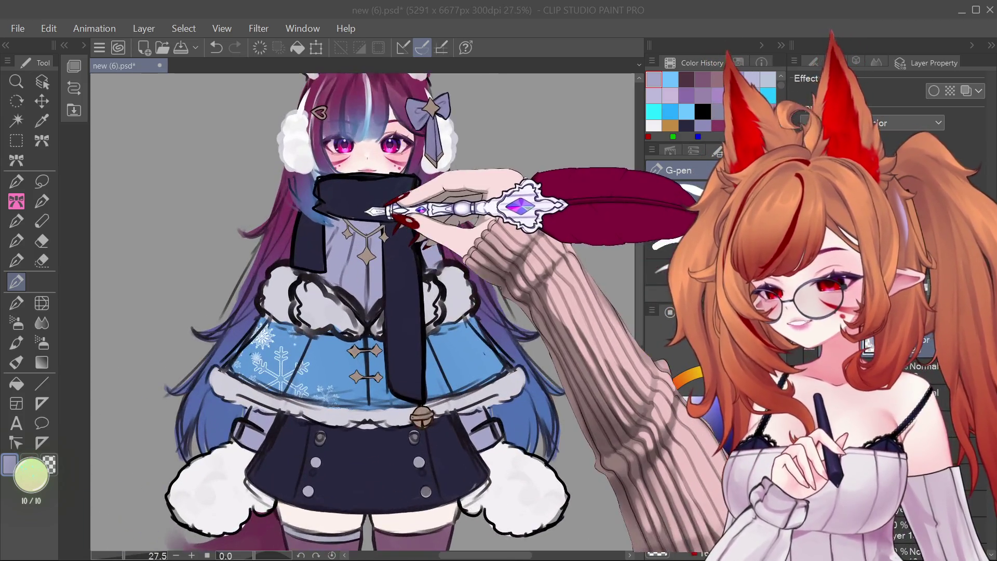
scroll(392, 266, "up", 1)
scroll(384, 311, "down", 1)
scroll(384, 311, "down", 1)
scroll(384, 311, "down", 1)
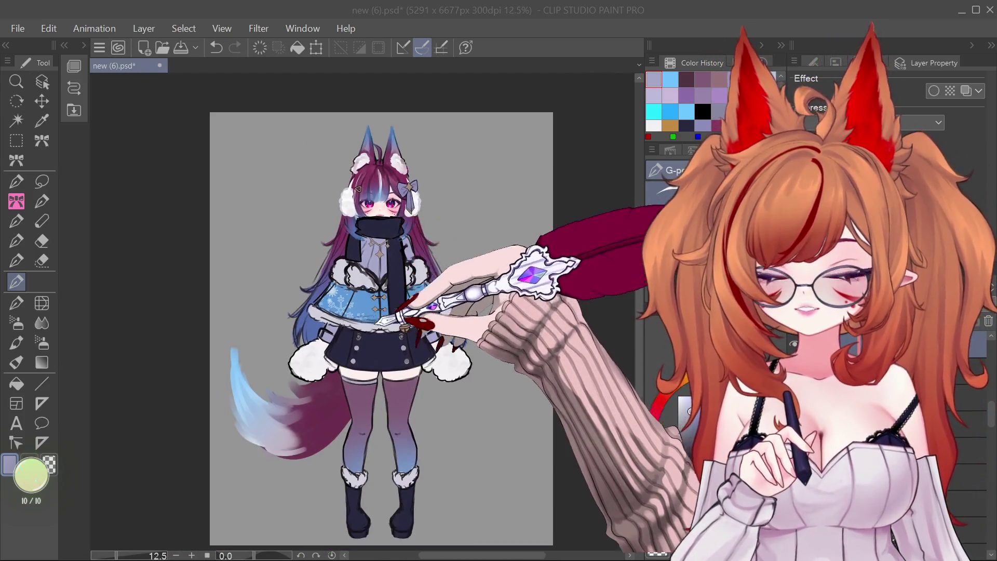
scroll(385, 311, "up", 2)
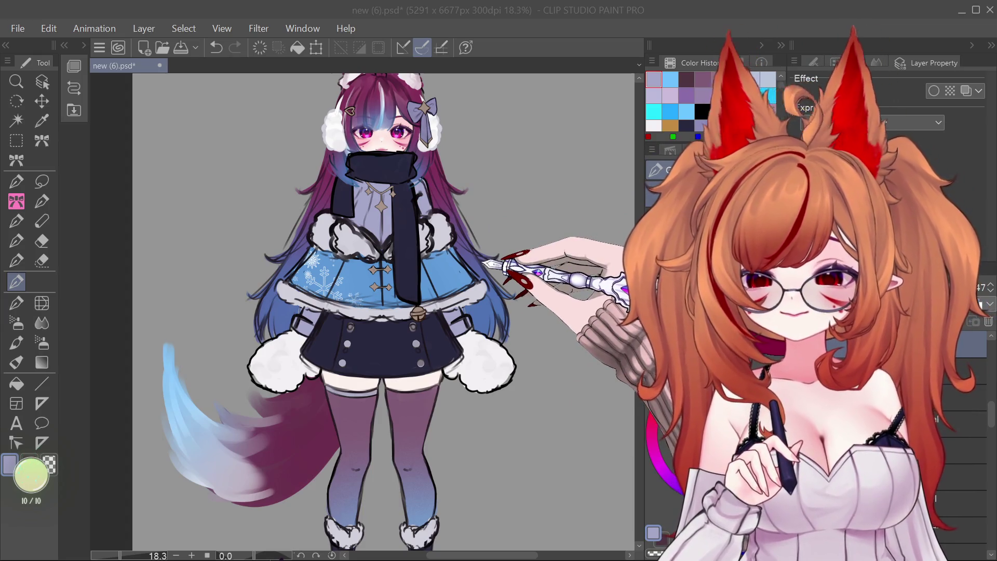
scroll(447, 294, "down", 2)
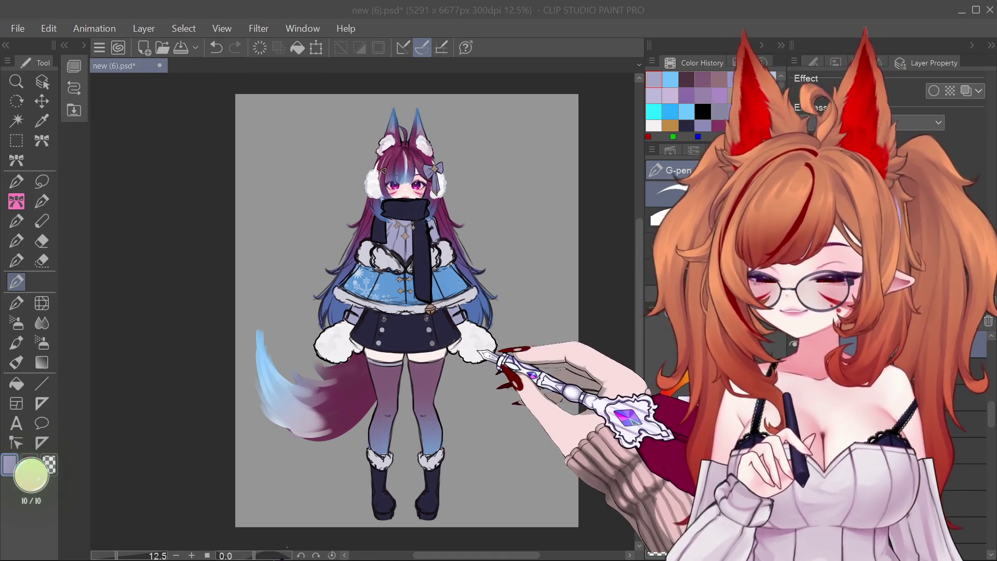
scroll(373, 99, "up", 1)
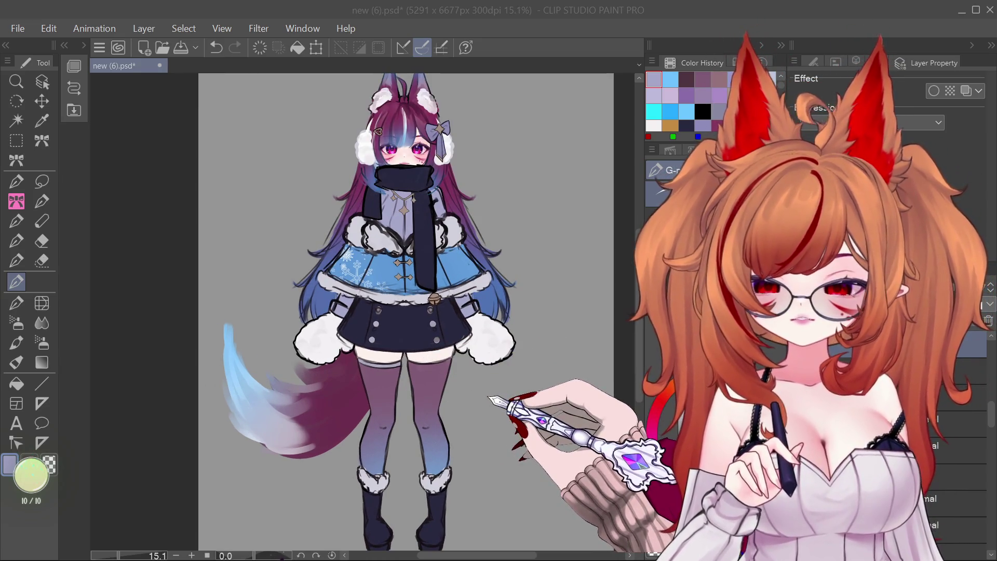
scroll(414, 146, "up", 3)
scroll(414, 145, "up", 4)
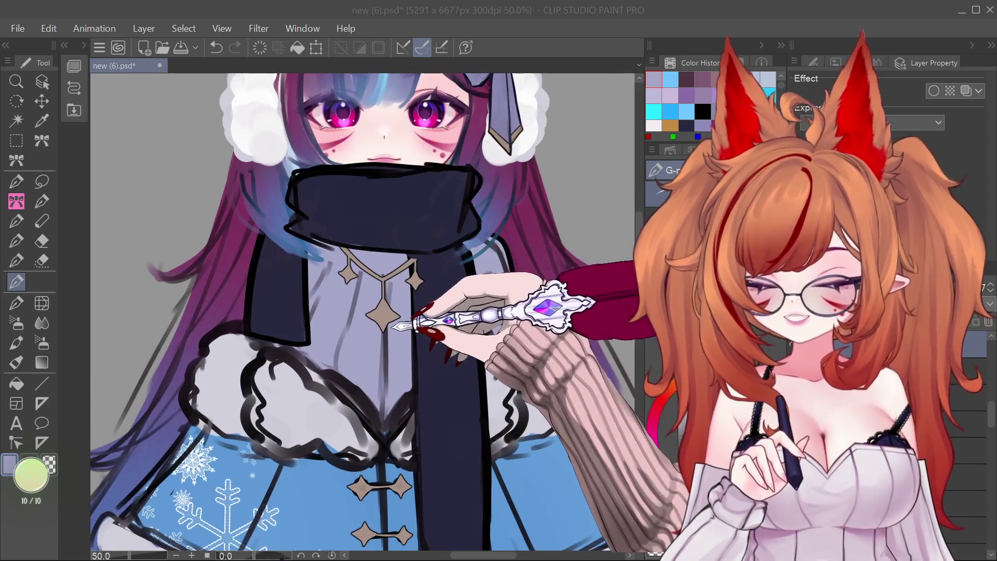
scroll(436, 156, "down", 3)
scroll(436, 156, "down", 2)
scroll(436, 156, "up", 3)
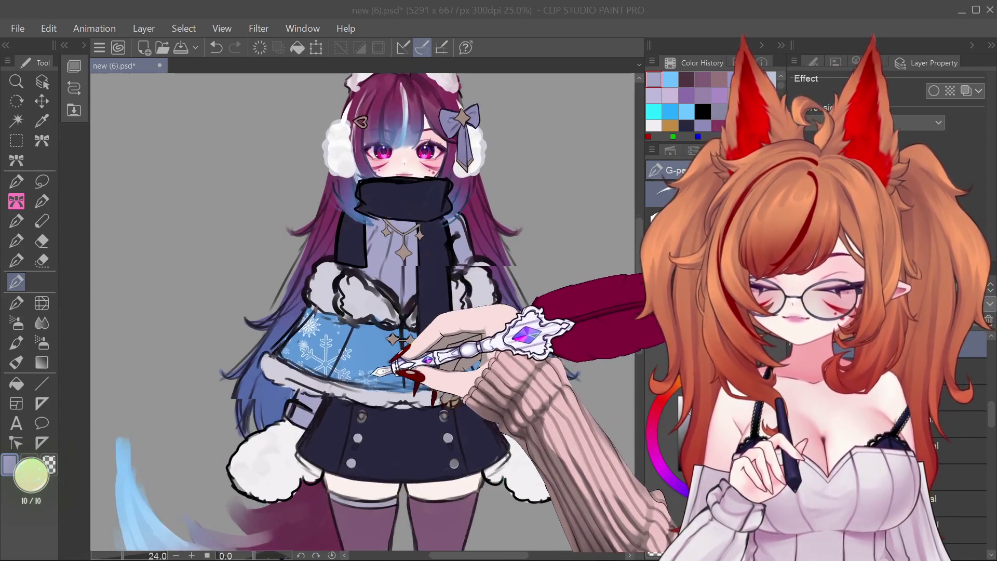
scroll(366, 373, "up", 1)
scroll(456, 204, "down", 2)
scroll(577, 348, "up", 4)
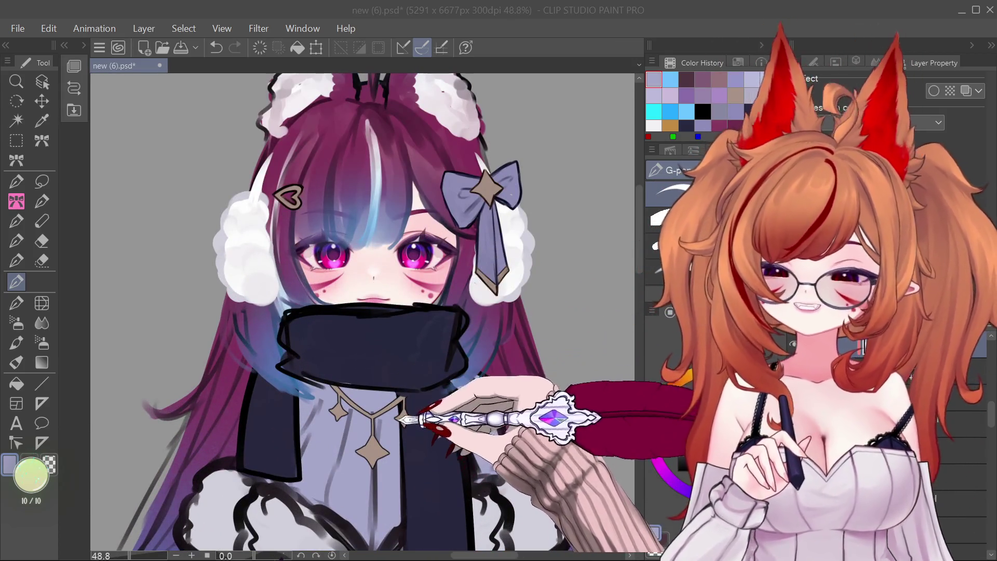
scroll(400, 436, "up", 1)
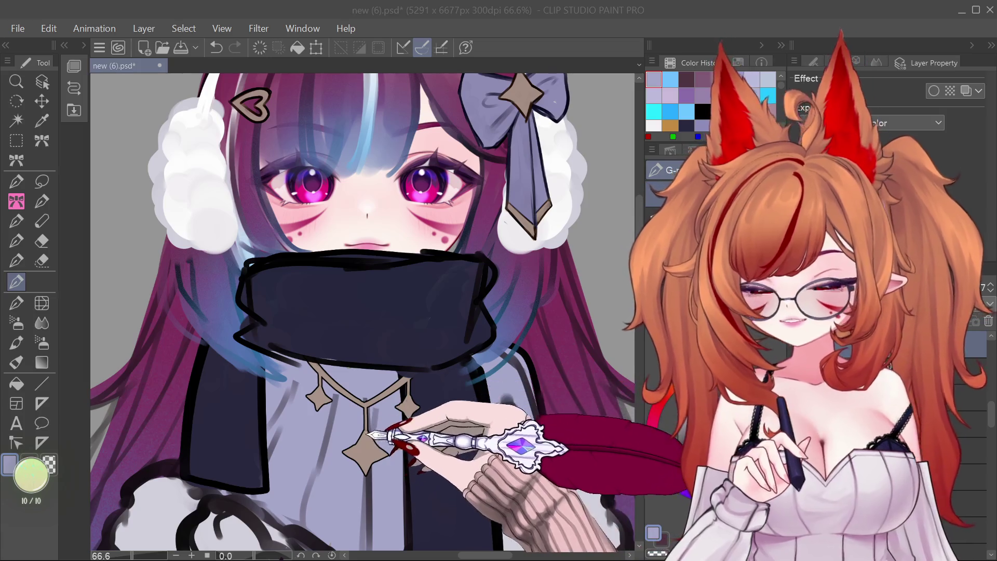
scroll(424, 355, "down", 2)
scroll(436, 264, "down", 3)
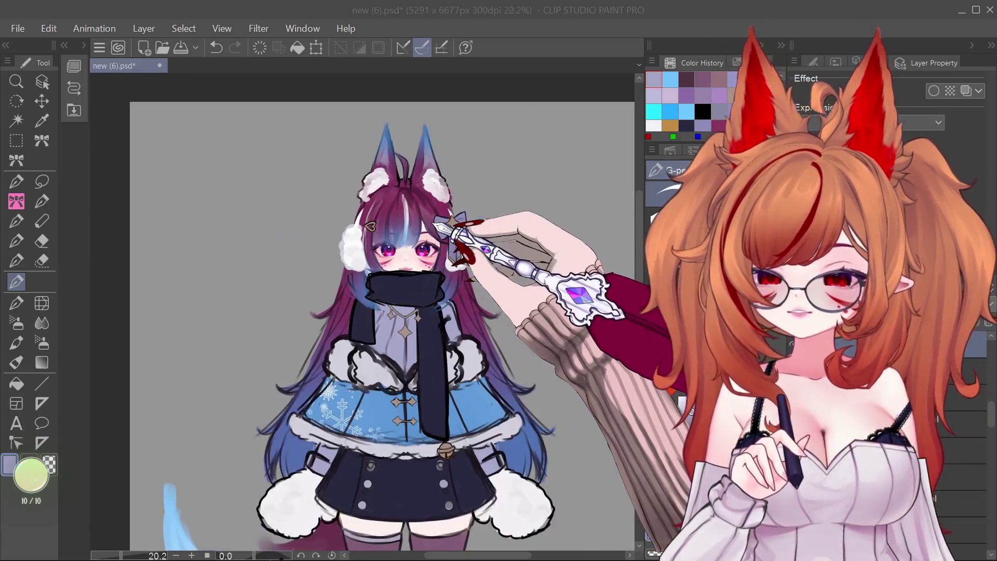
scroll(449, 223, "down", 2)
scroll(455, 223, "up", 1)
scroll(452, 203, "up", 1)
scroll(447, 208, "up", 2)
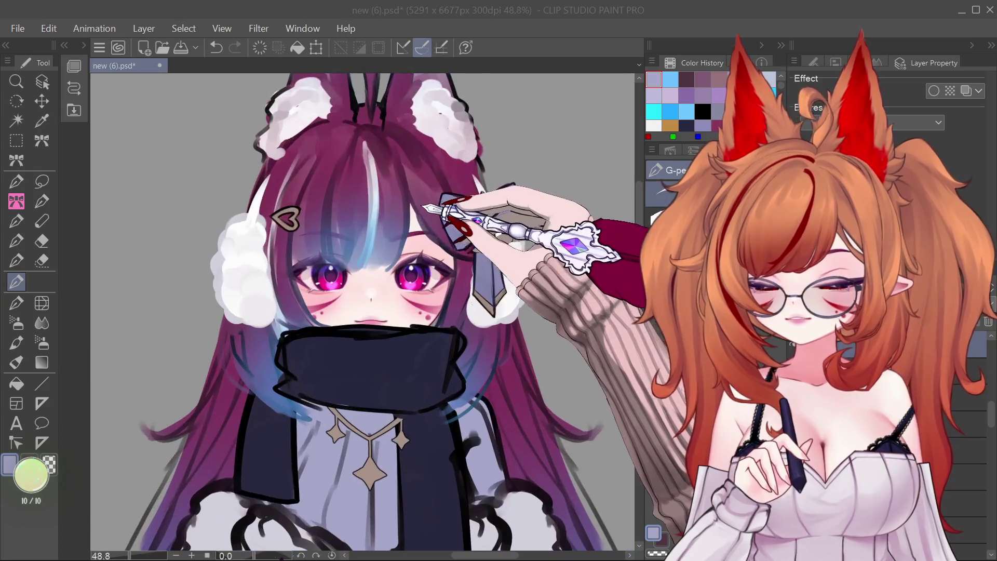
scroll(416, 202, "down", 3)
scroll(416, 202, "down", 2)
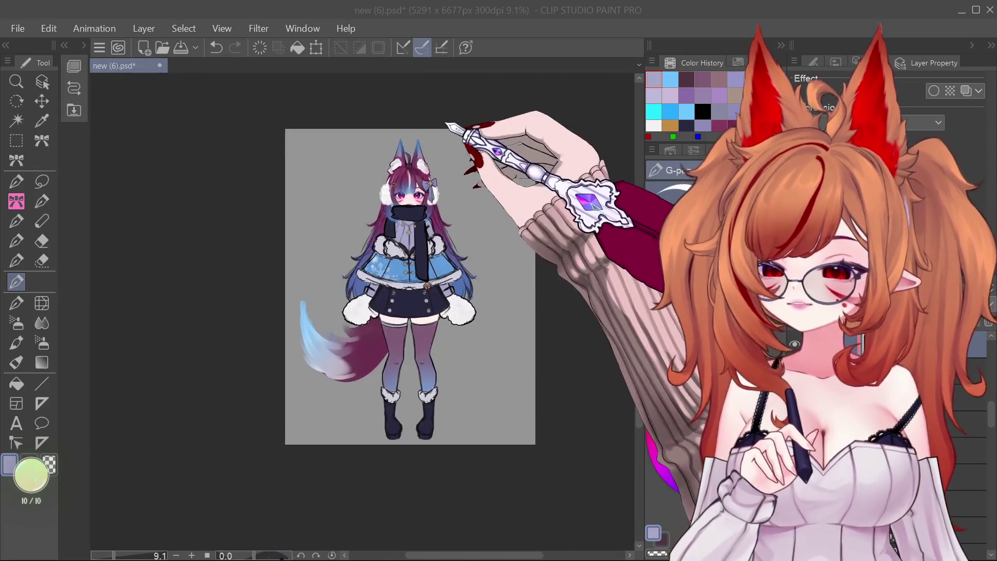
scroll(457, 155, "up", 1)
scroll(441, 130, "up", 1)
scroll(438, 278, "down", 3)
scroll(437, 278, "up", 1)
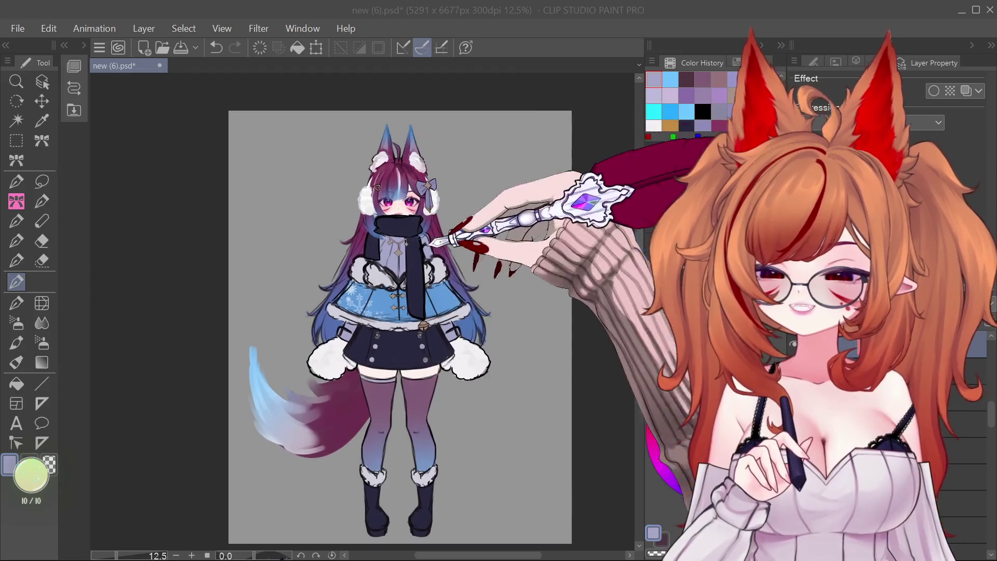
scroll(474, 223, "up", 1)
scroll(446, 324, "down", 1)
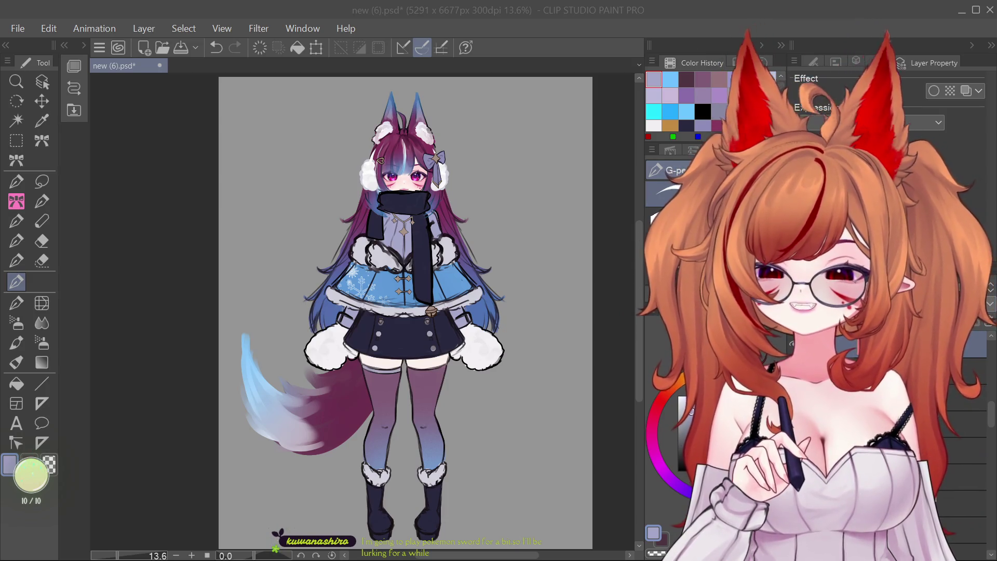
scroll(416, 281, "up", 3)
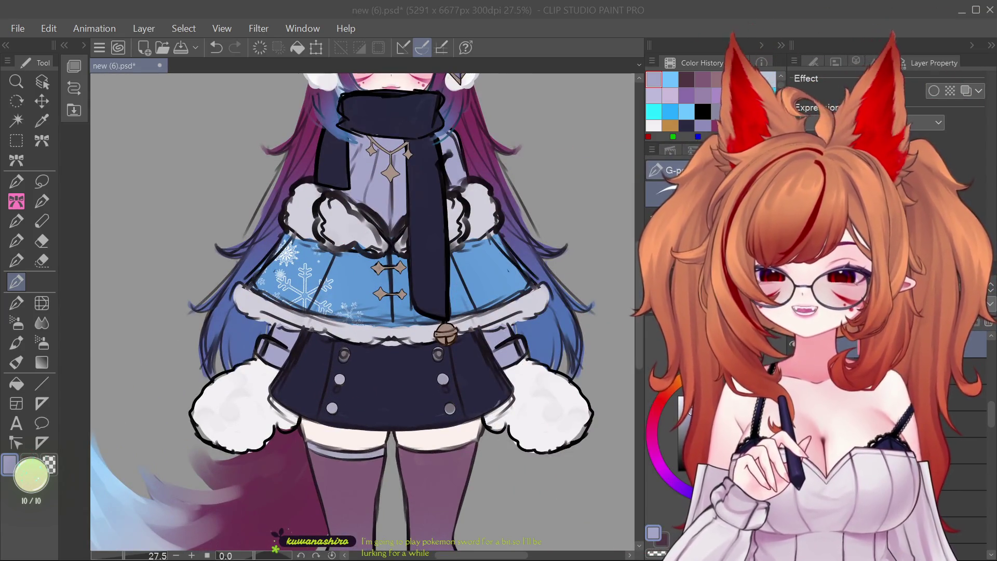
Switch to the Object operation tool and zoom and pan to view the full-length figure.
left_click(41, 81)
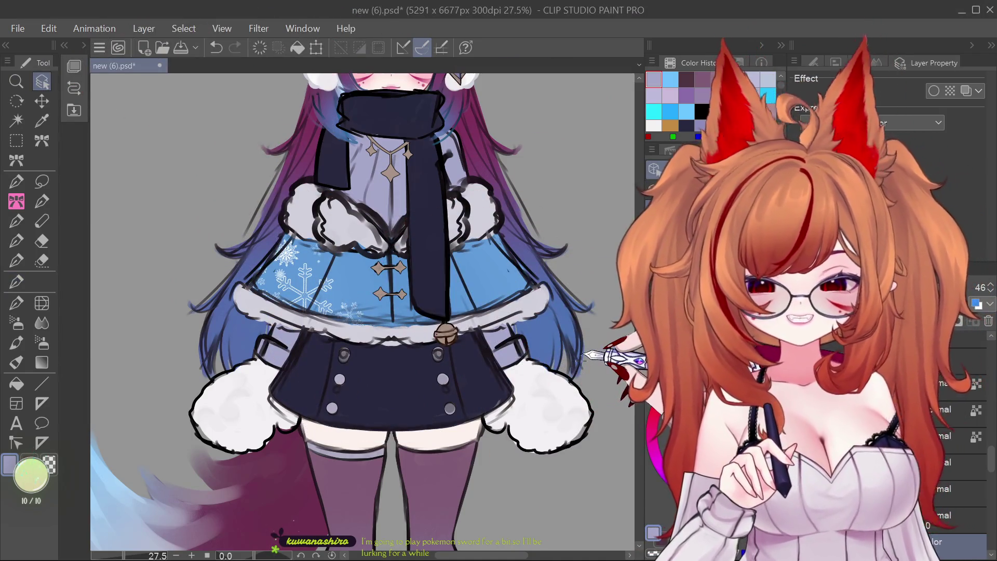
scroll(429, 300, "down", 5)
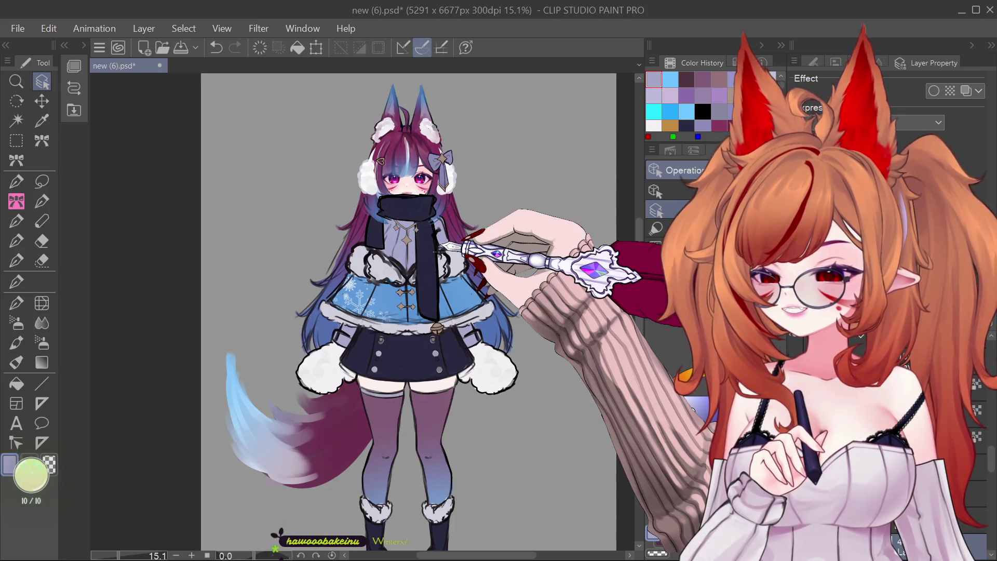
scroll(390, 190, "up", 1)
scroll(390, 190, "up", 3)
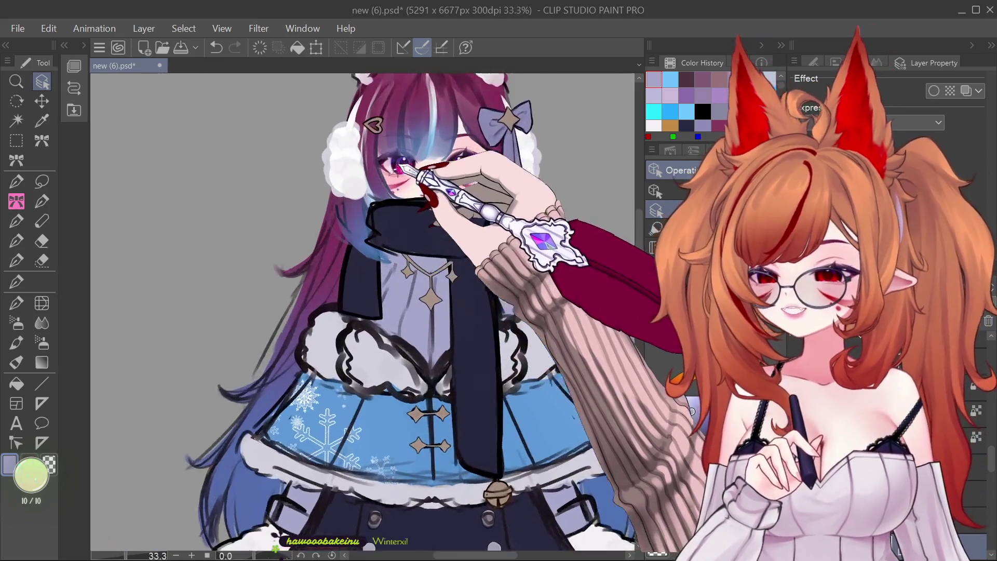
scroll(364, 259, "down", 3)
scroll(363, 260, "up", 4)
scroll(363, 260, "up", 1)
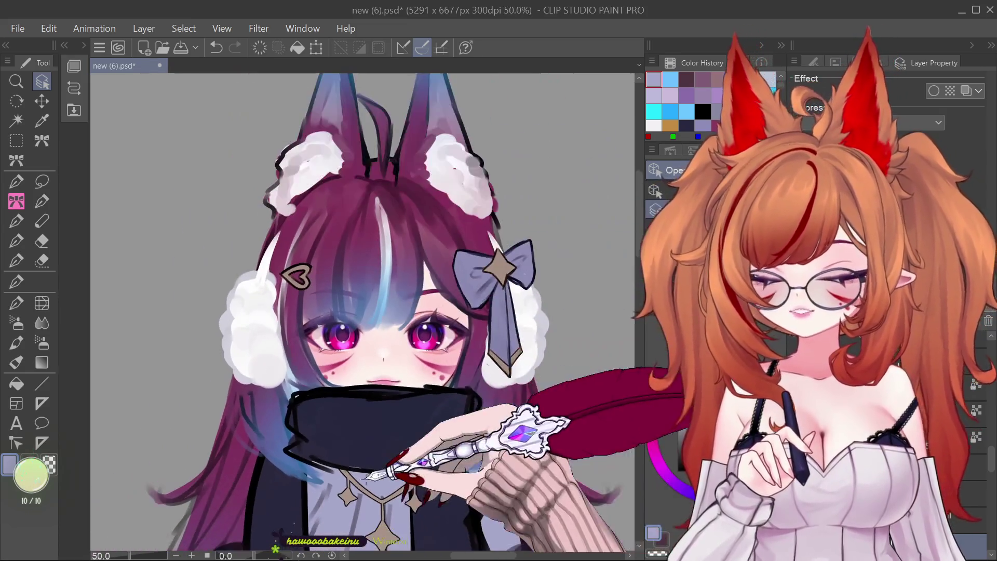
scroll(387, 241, "up", 1)
scroll(387, 241, "up", 2)
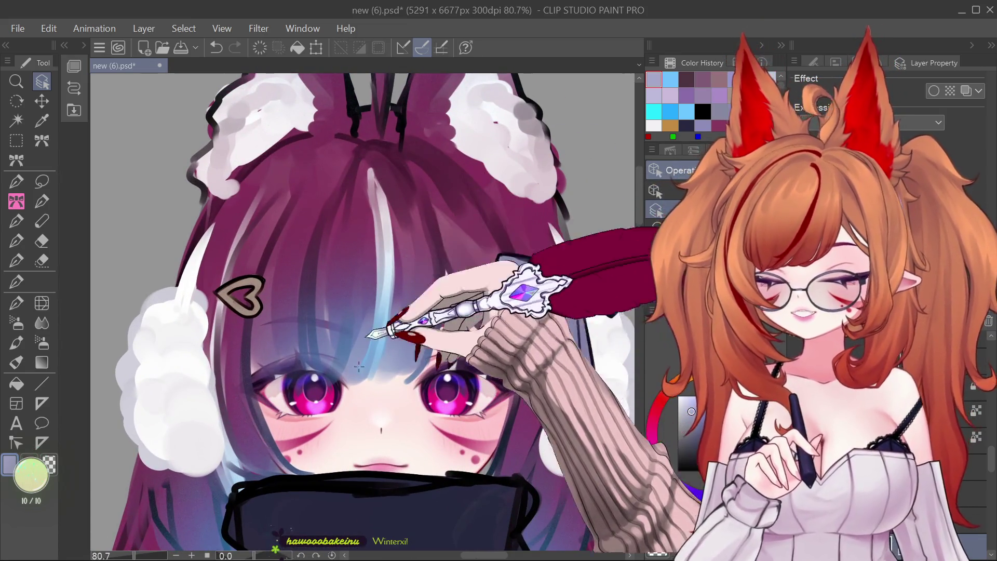
scroll(459, 452, "down", 2)
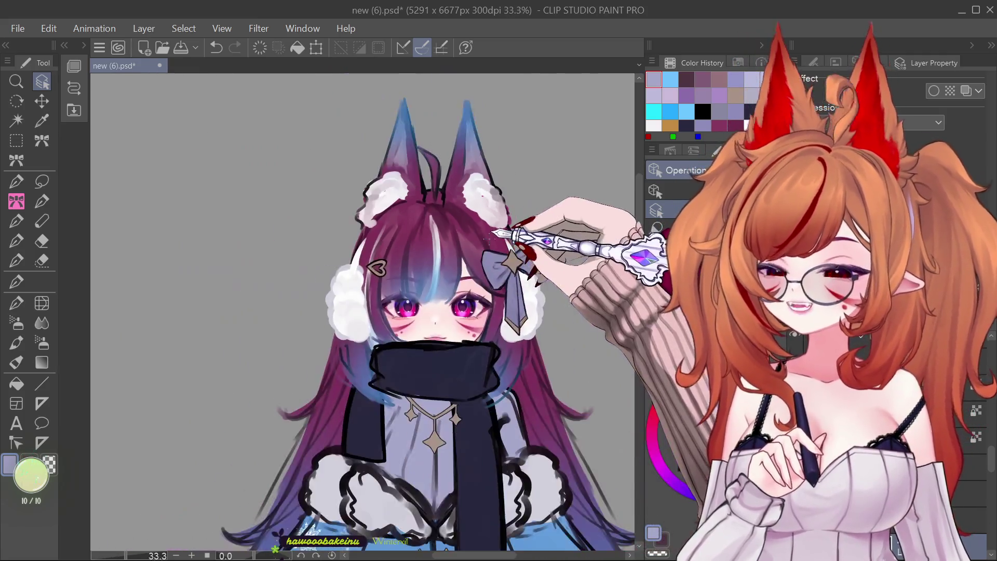
scroll(459, 452, "down", 2)
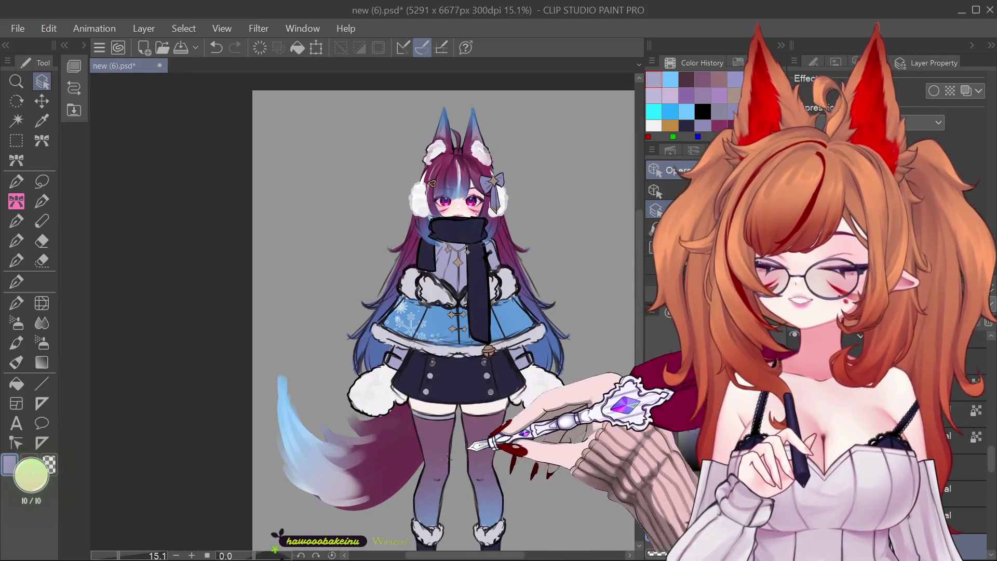
scroll(405, 360, "up", 2)
scroll(405, 360, "down", 3)
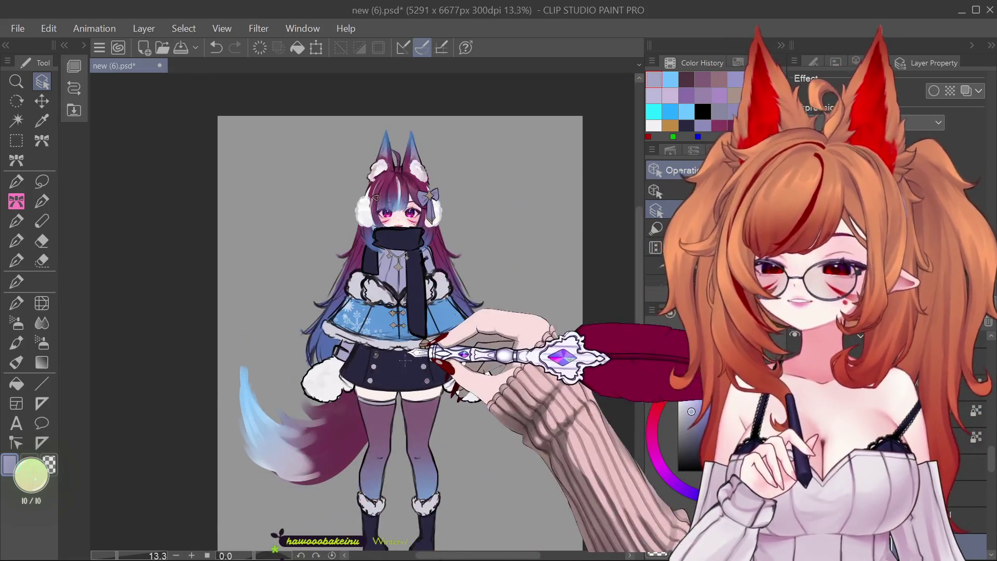
scroll(405, 359, "up", 2)
scroll(496, 394, "down", 1)
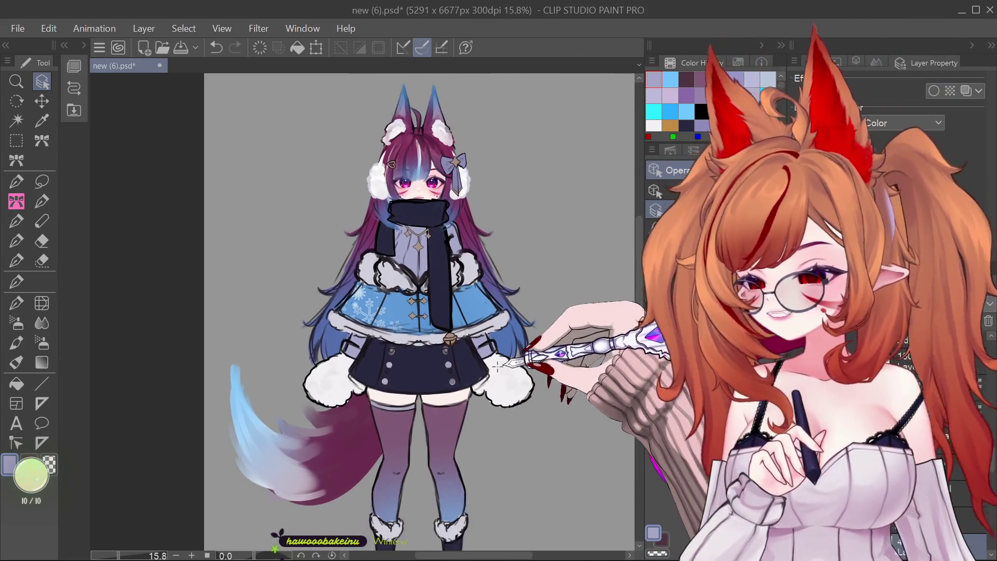
scroll(422, 214, "up", 1)
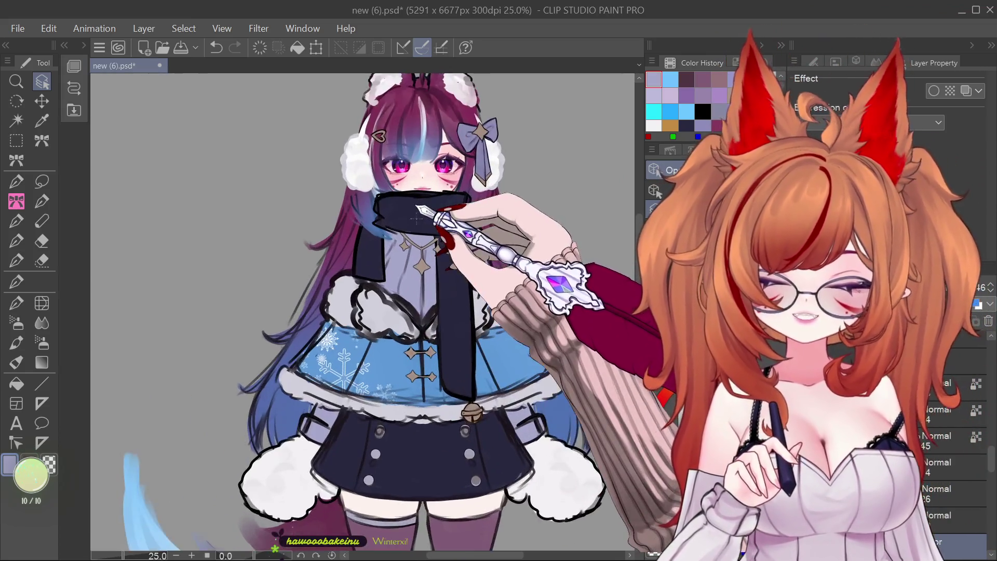
scroll(423, 227, "up", 1)
scroll(474, 294, "down", 2)
scroll(549, 345, "down", 1)
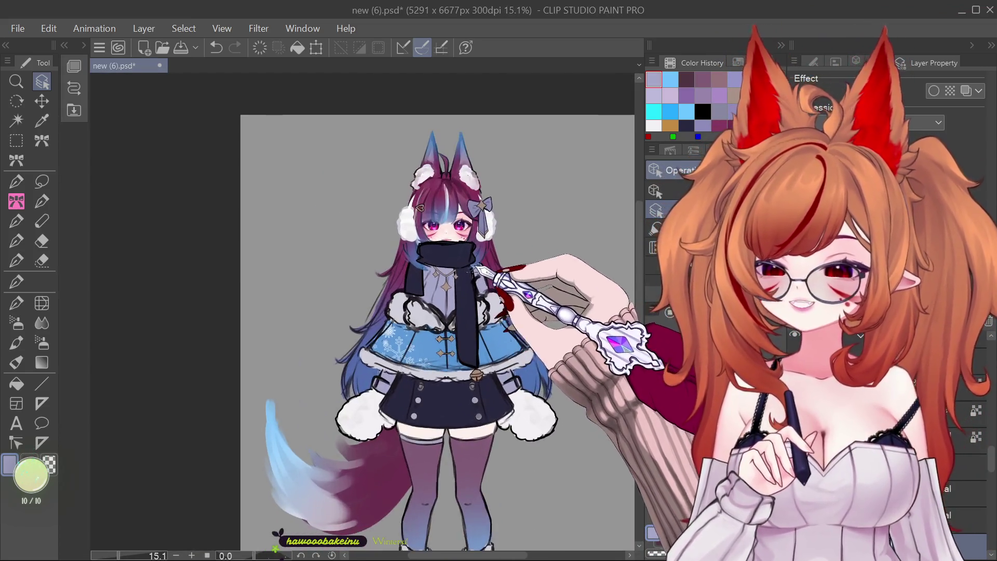
scroll(479, 276, "up", 3)
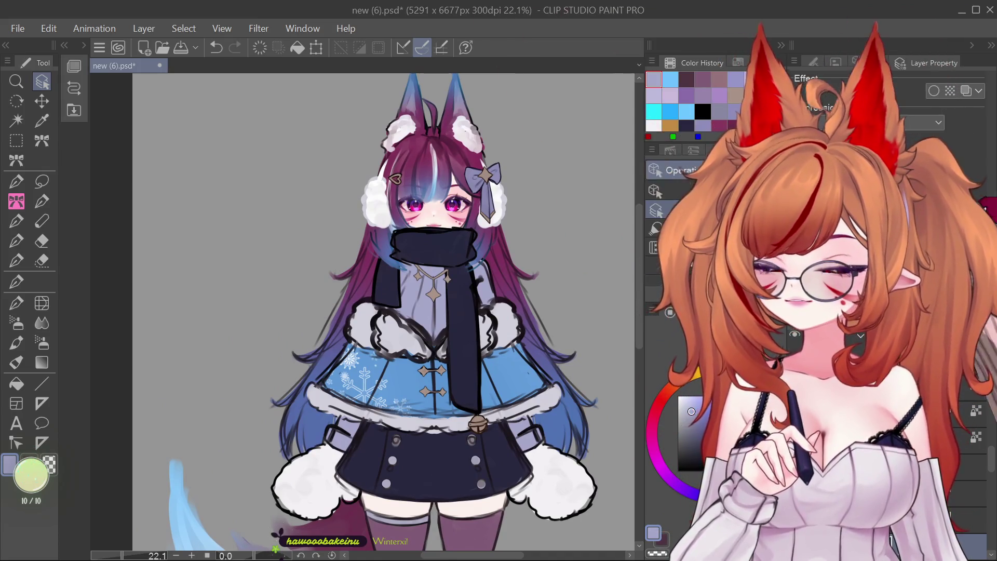
scroll(414, 89, "down", 2)
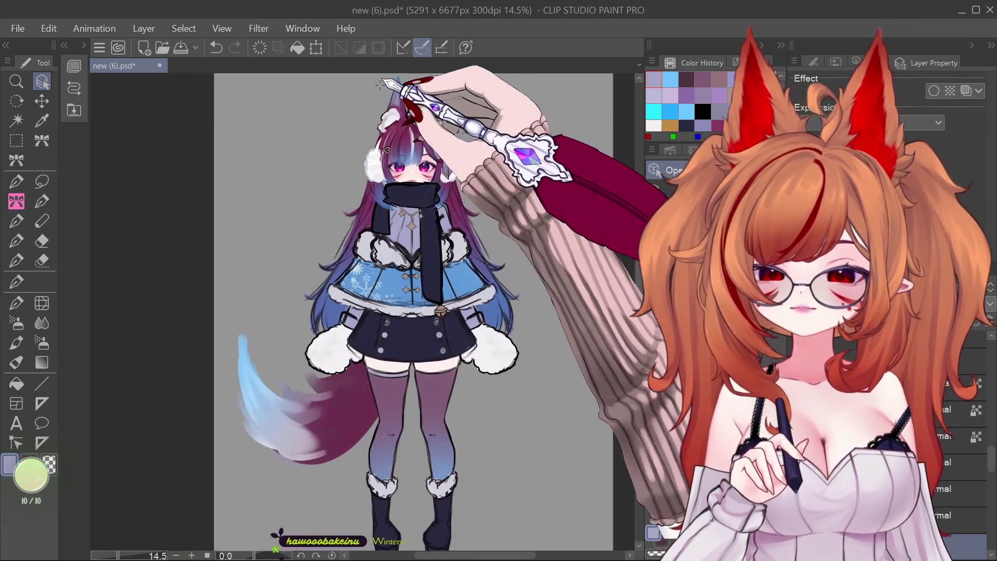
left_click_drag(413, 89, 406, 271)
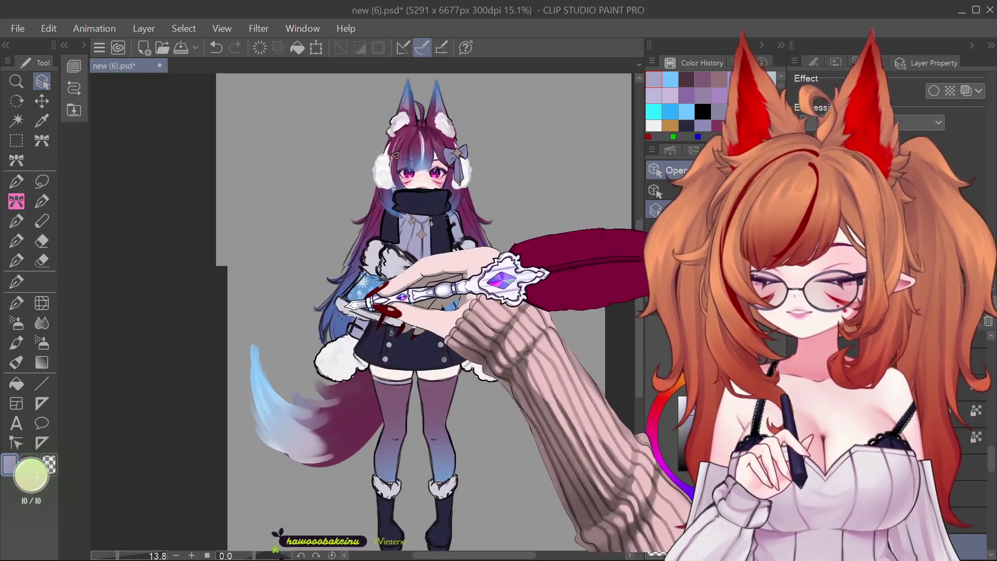
scroll(349, 270, "up", 4)
scroll(347, 269, "up", 2)
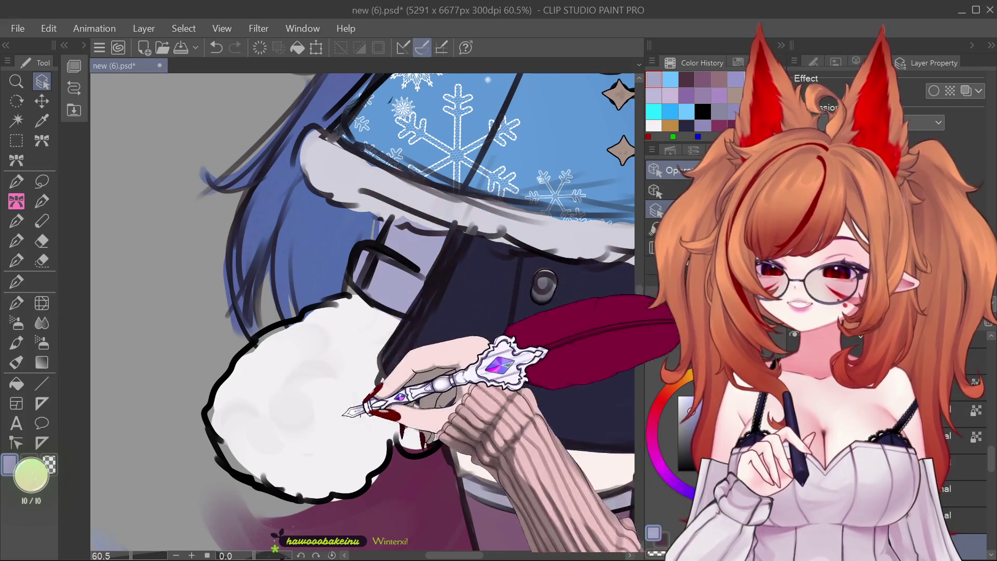
scroll(264, 306, "down", 2)
scroll(285, 290, "down", 1)
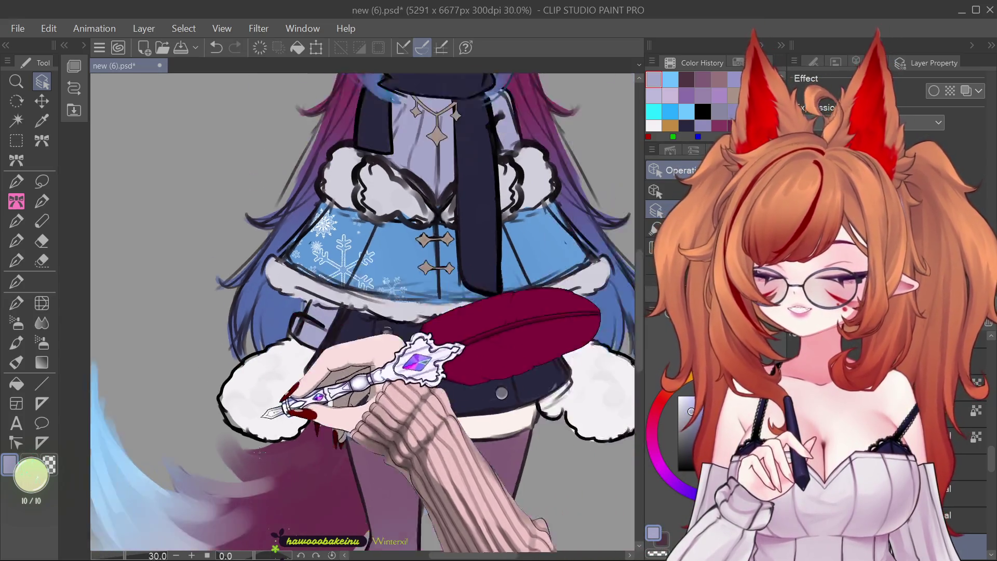
scroll(291, 457, "down", 1)
scroll(560, 213, "up", 1)
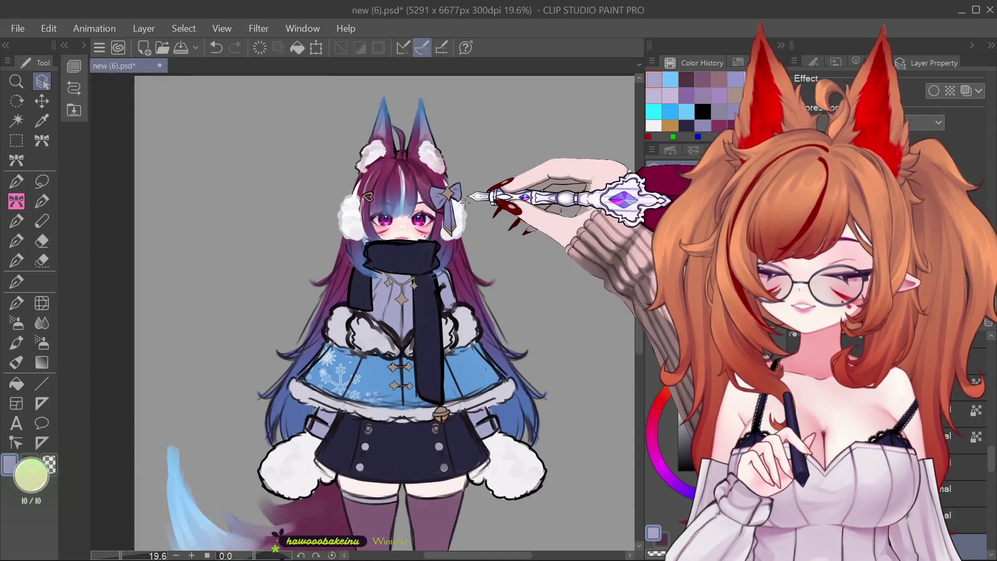
scroll(550, 205, "up", 1)
scroll(453, 193, "up", 1)
scroll(457, 188, "down", 2)
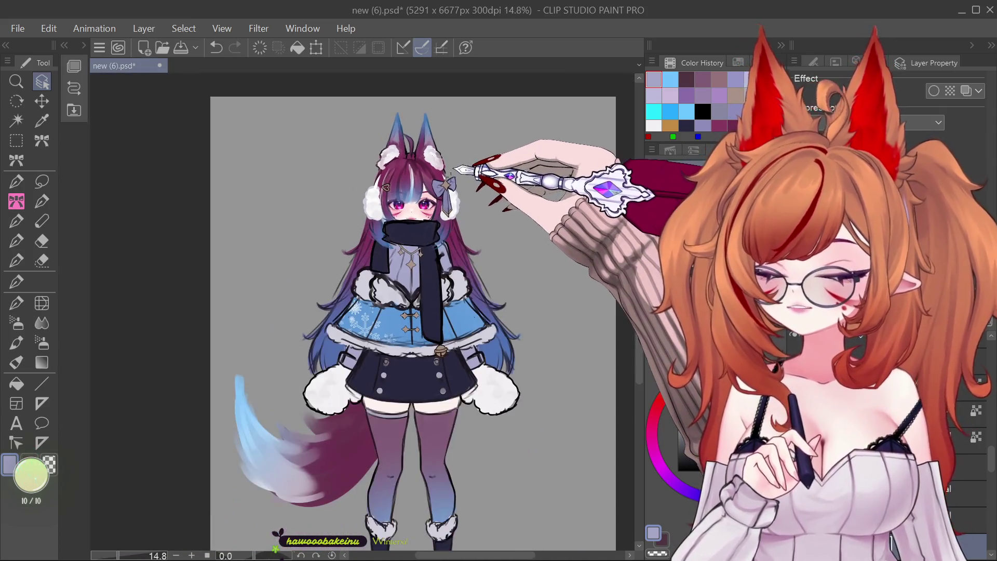
scroll(456, 168, "down", 1)
scroll(475, 195, "down", 1)
scroll(519, 255, "down", 1)
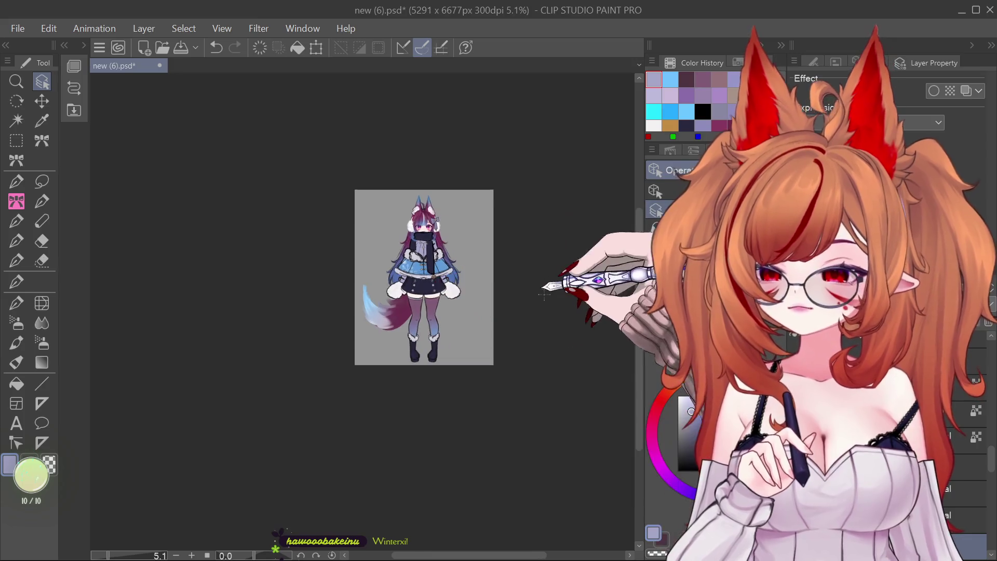
scroll(545, 289, "down", 1)
scroll(166, 410, "down", 1)
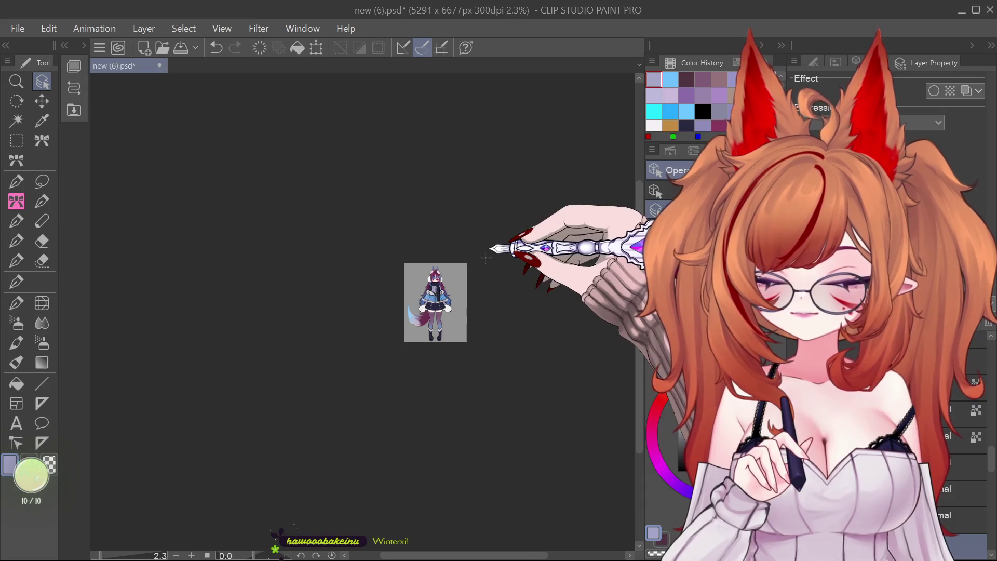
scroll(467, 272, "up", 1)
scroll(452, 282, "up", 2)
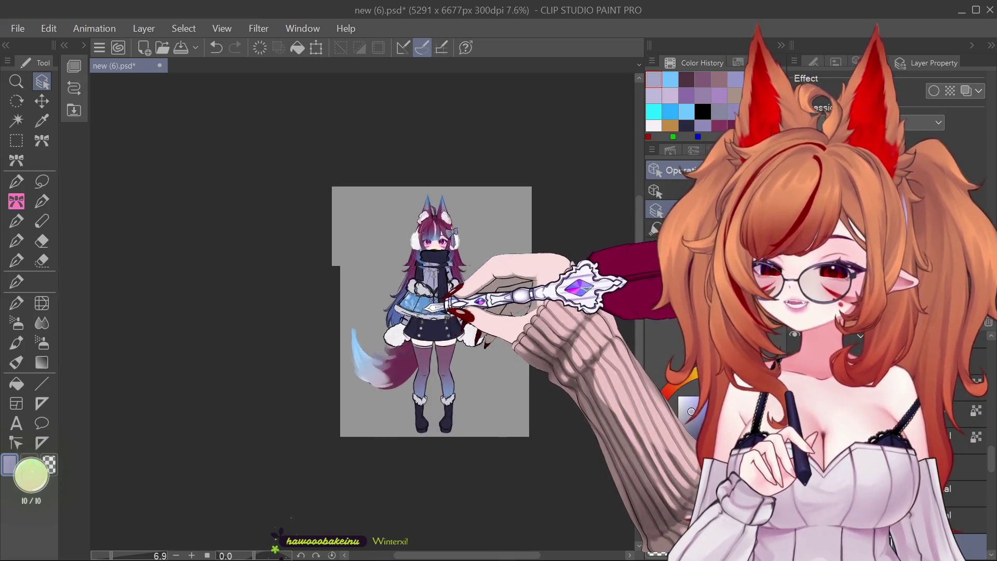
scroll(436, 293, "up", 3)
scroll(423, 304, "up", 2)
scroll(384, 212, "down", 2)
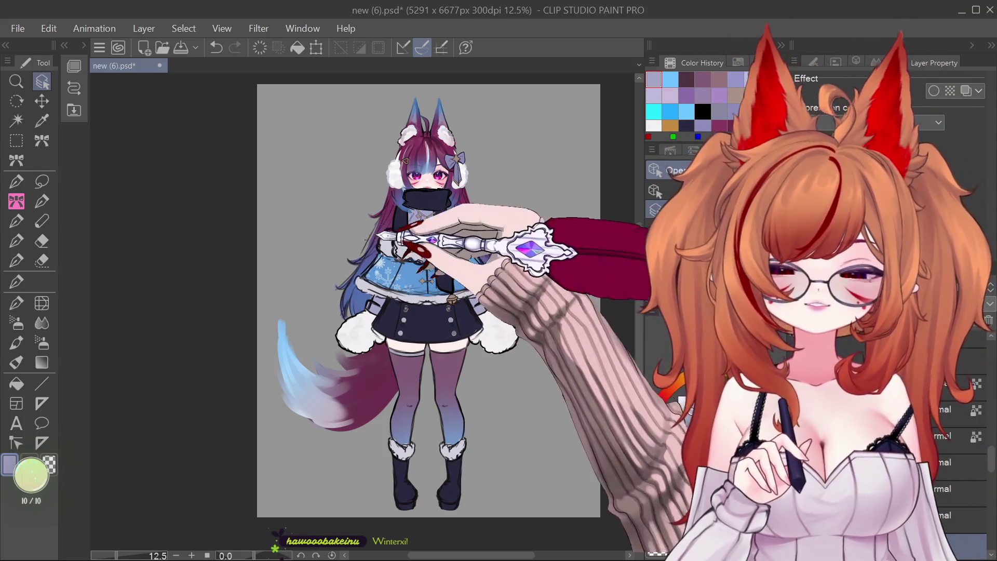
scroll(479, 158, "up", 1)
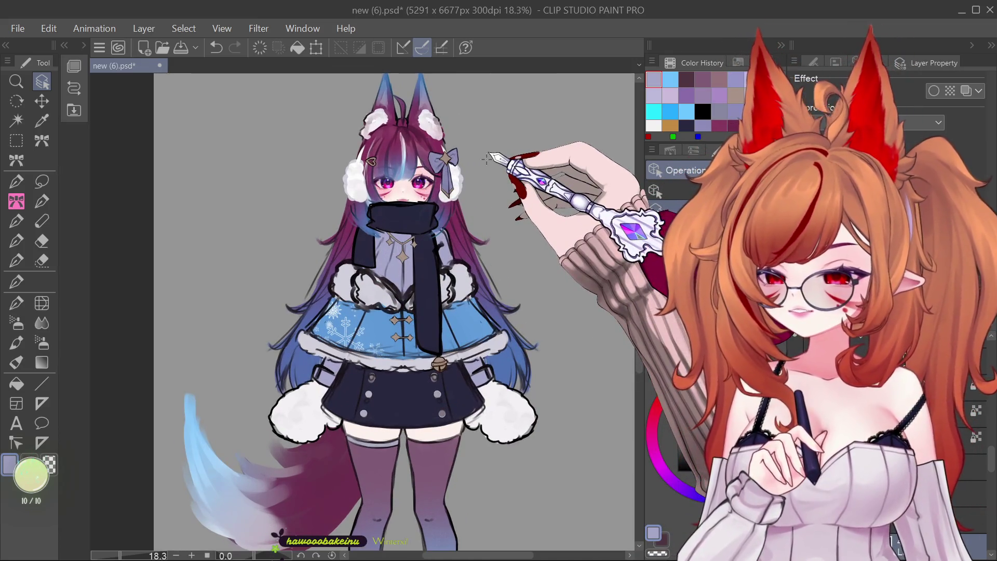
scroll(486, 161, "down", 1)
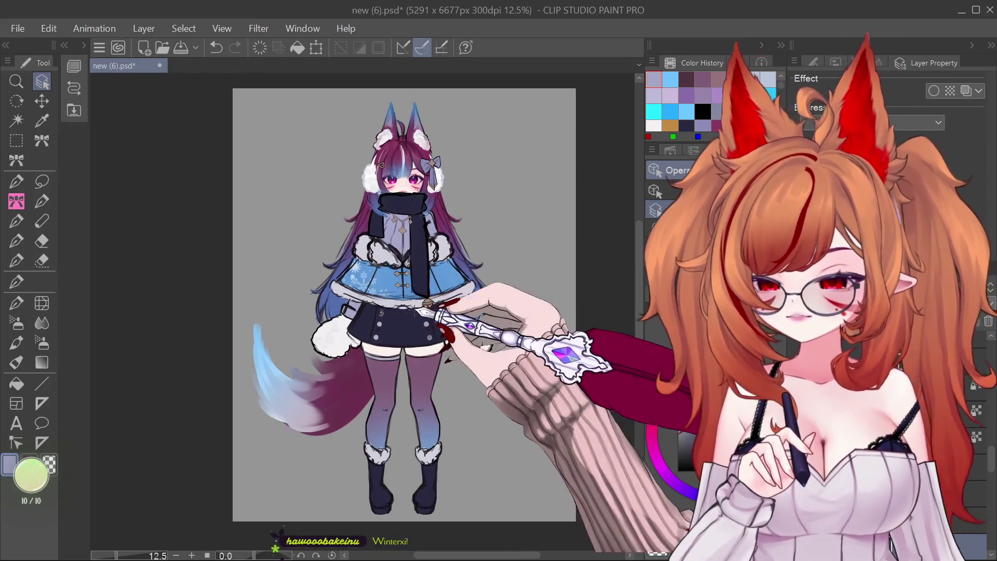
scroll(338, 293, "down", 1)
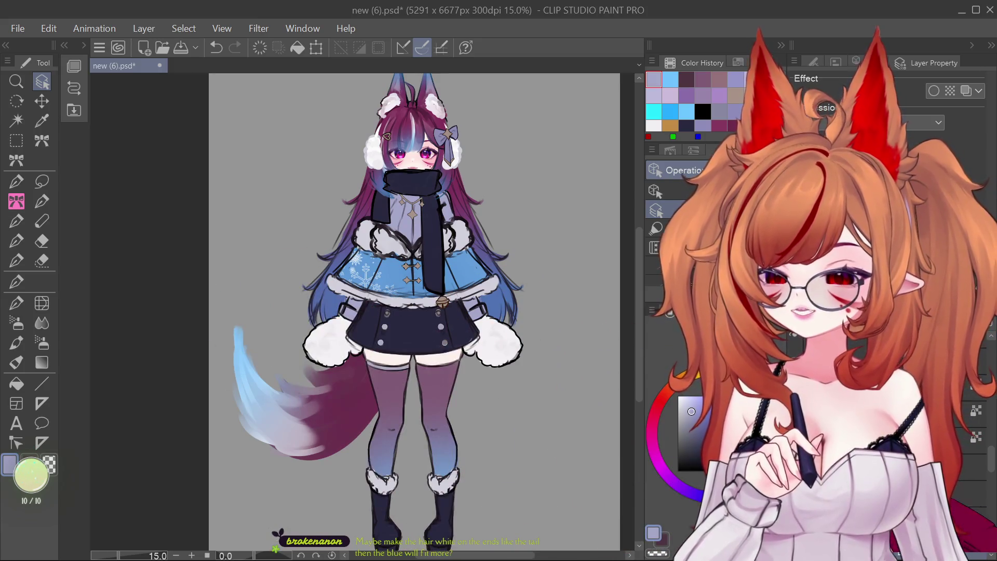
scroll(374, 311, "down", 2)
scroll(374, 312, "up", 4)
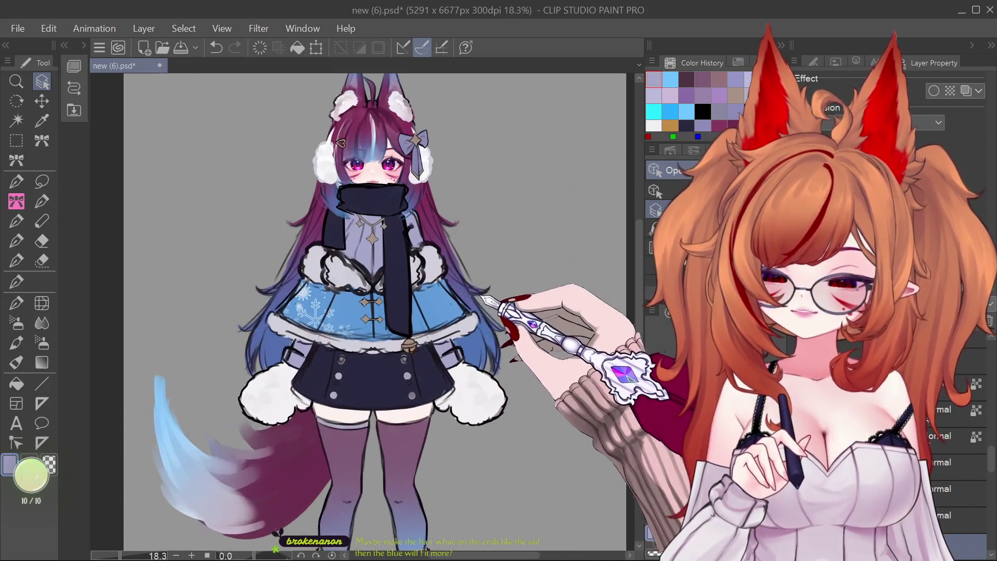
scroll(374, 312, "up", 1)
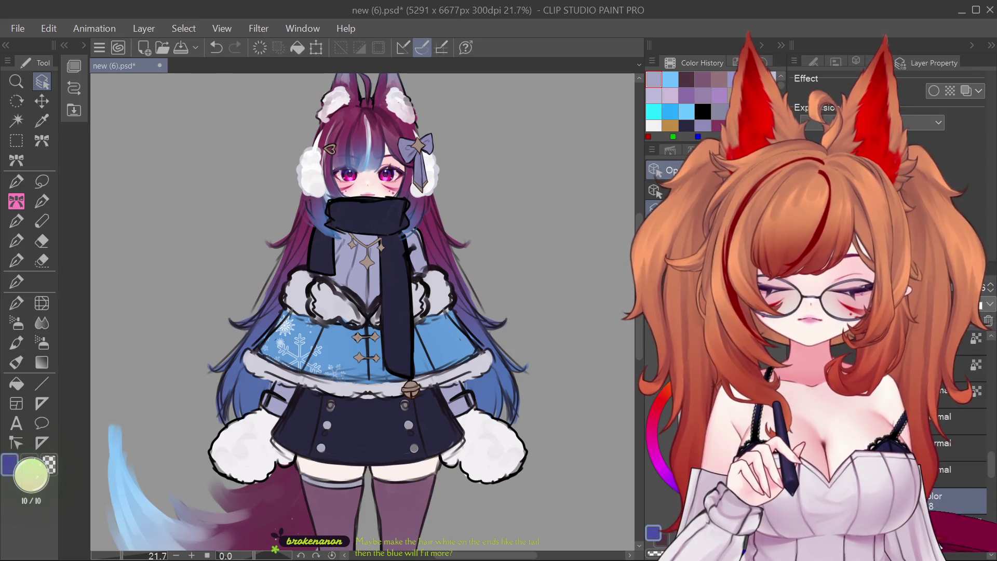
left_click(16, 281)
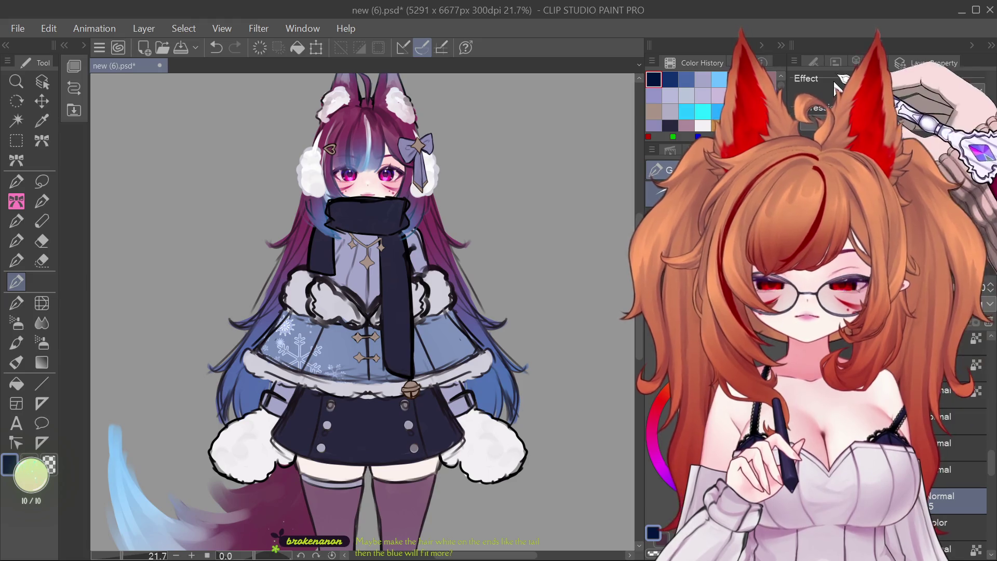
Set the cape layer's blending mode to Multiply and zoom to check the capelet.
left_click(935, 304)
left_click(935, 335)
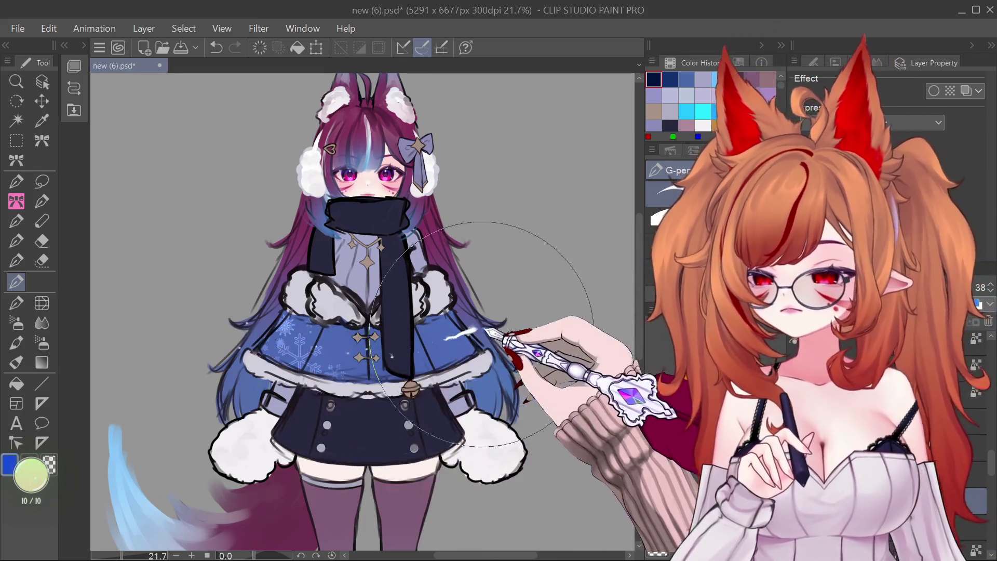
scroll(363, 340, "down", 2)
scroll(363, 340, "down", 3)
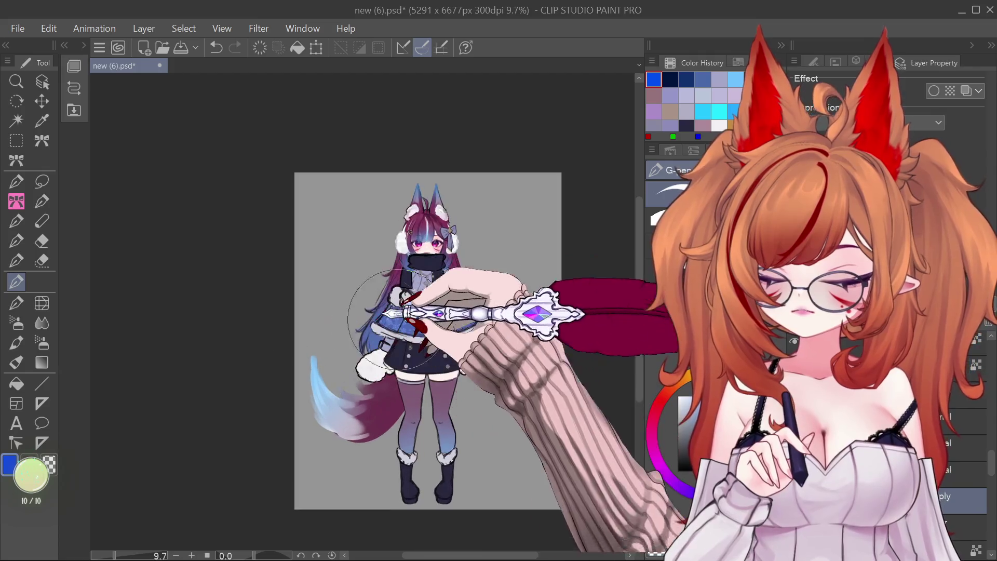
scroll(498, 301, "up", 3)
scroll(499, 301, "up", 4)
scroll(382, 260, "down", 4)
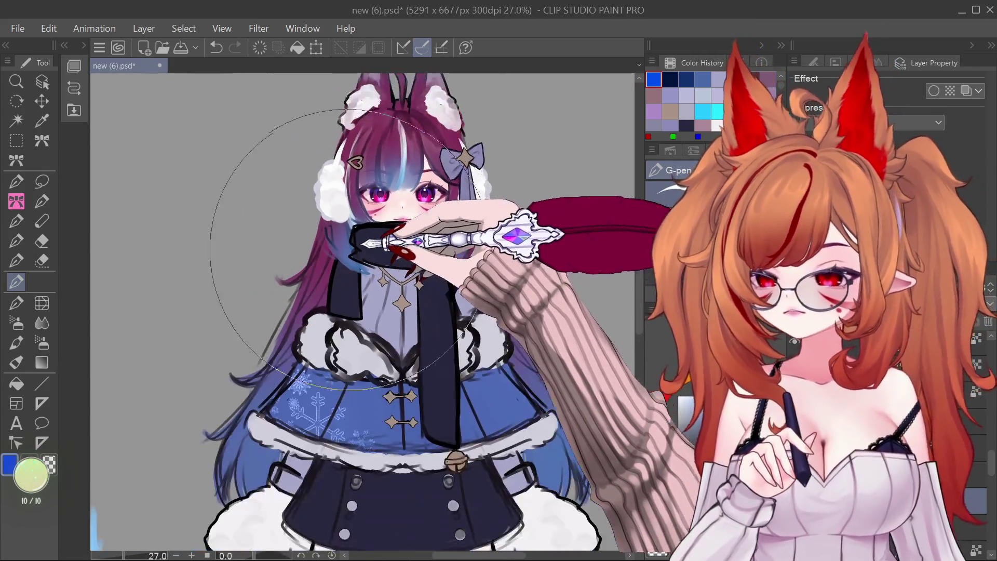
scroll(381, 260, "up", 2)
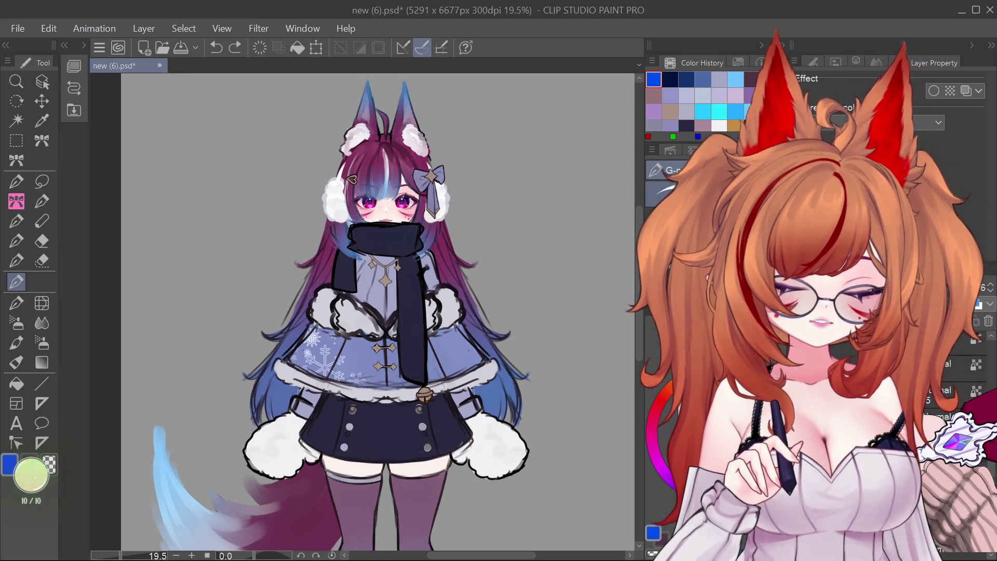
scroll(395, 342, "down", 3)
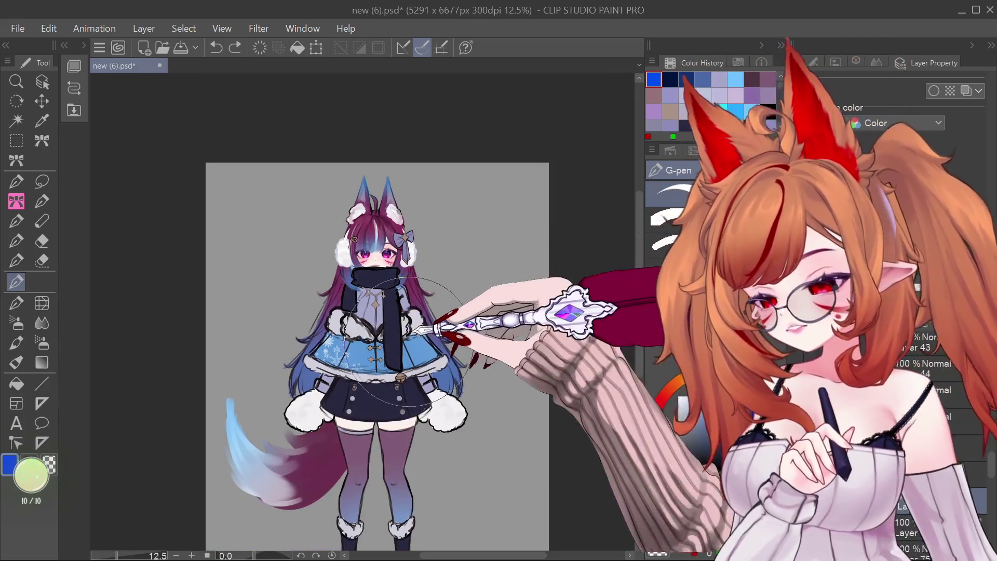
scroll(395, 343, "up", 3)
scroll(392, 344, "down", 2)
scroll(400, 343, "up", 1)
scroll(407, 341, "down", 1)
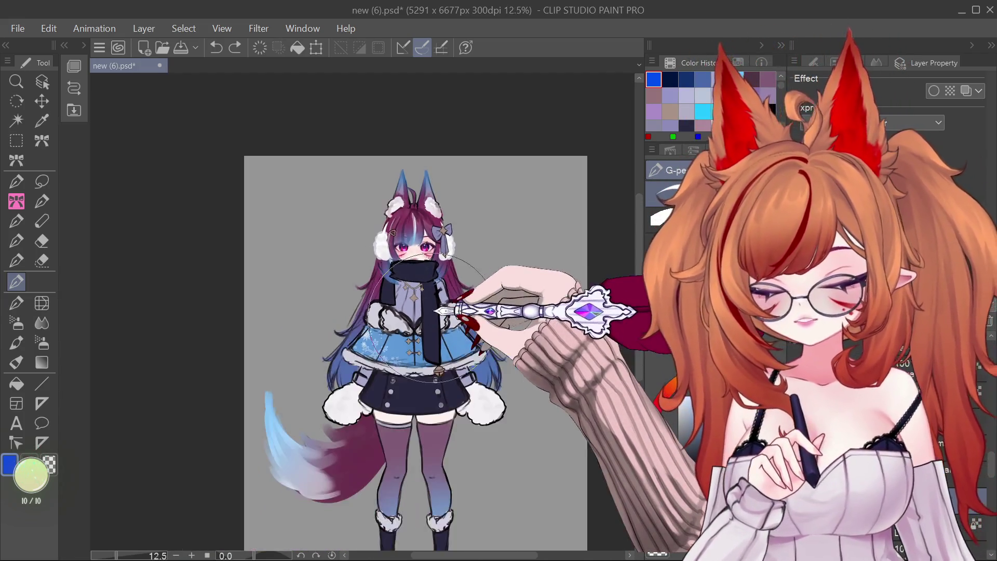
scroll(413, 341, "down", 1)
scroll(420, 337, "up", 1)
scroll(428, 329, "up", 1)
scroll(436, 322, "down", 2)
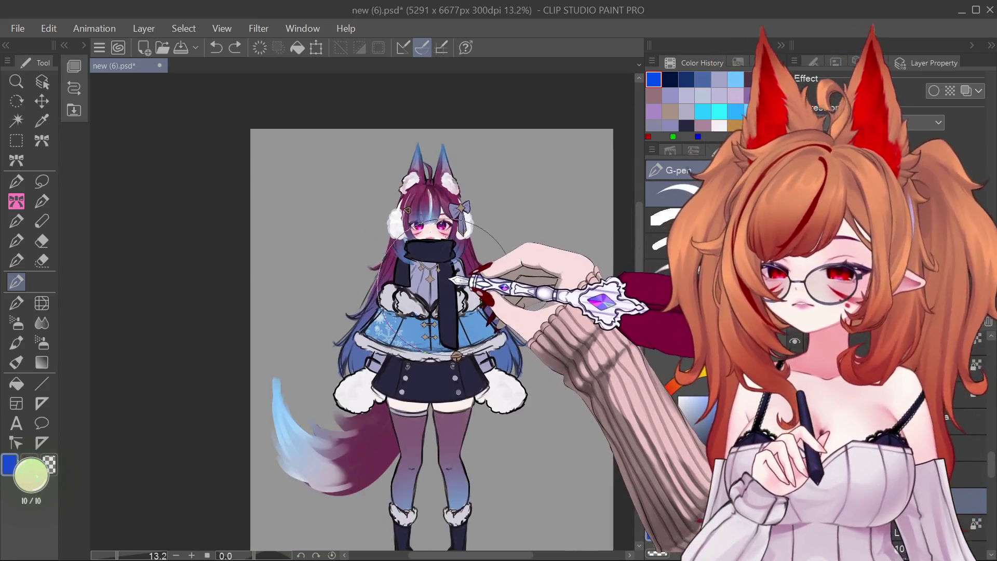
scroll(444, 314, "down", 1)
scroll(446, 311, "up", 1)
scroll(444, 322, "up", 1)
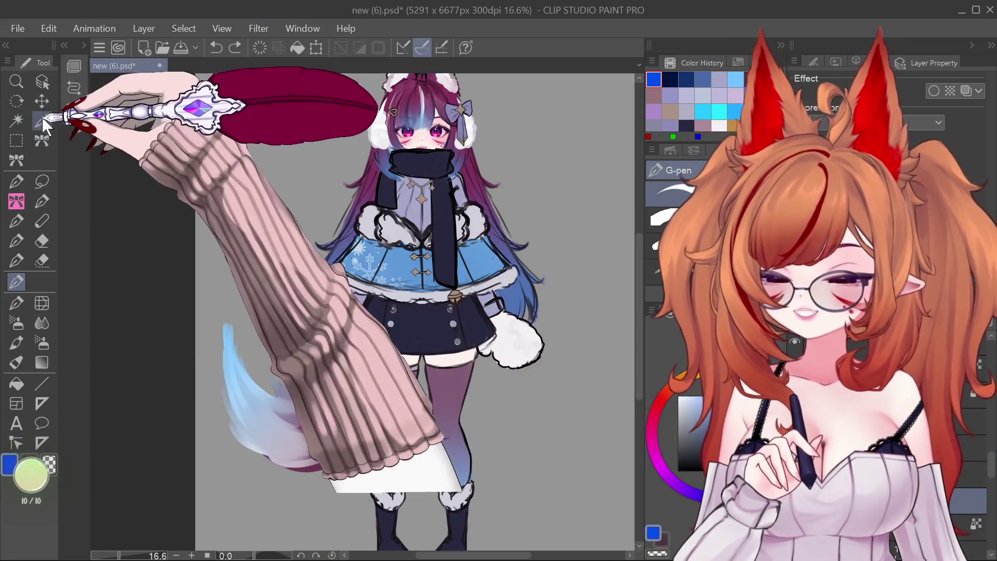
Sample the stockings' mauve as drawing colour and paint a short light stroke near the legs.
left_click(40, 83)
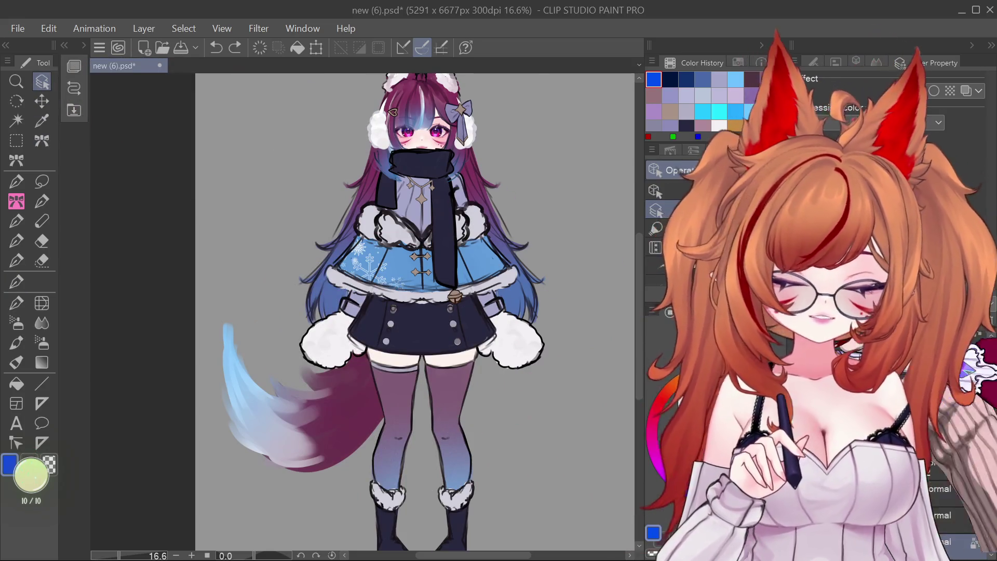
left_click(406, 383, "alt")
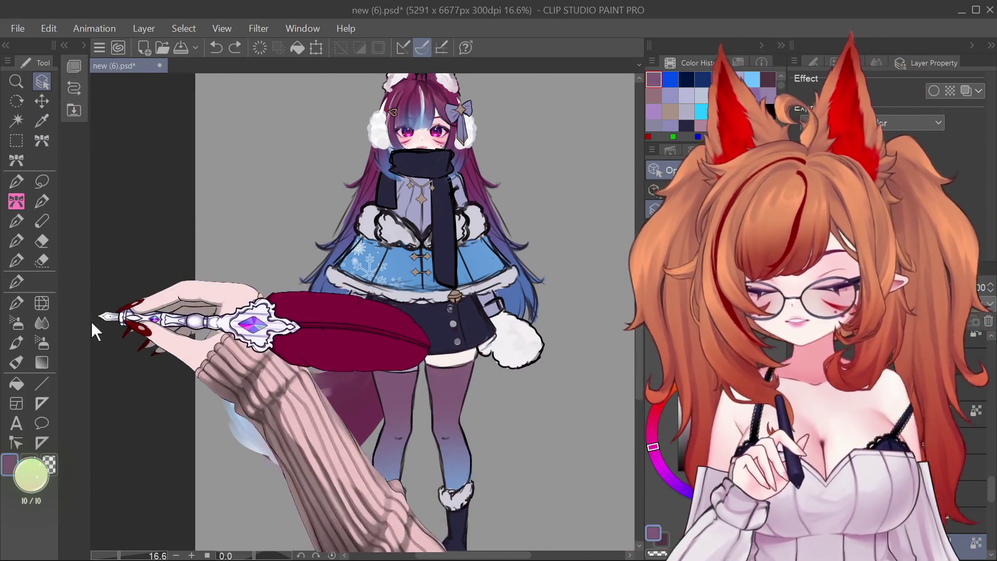
left_click(16, 282)
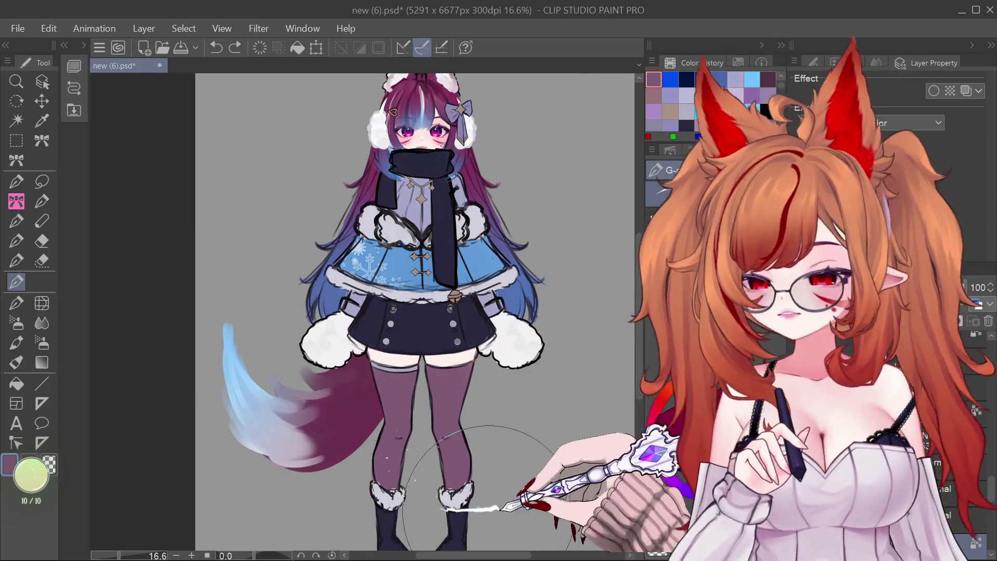
scroll(491, 437, "down", 2)
scroll(496, 452, "up", 1)
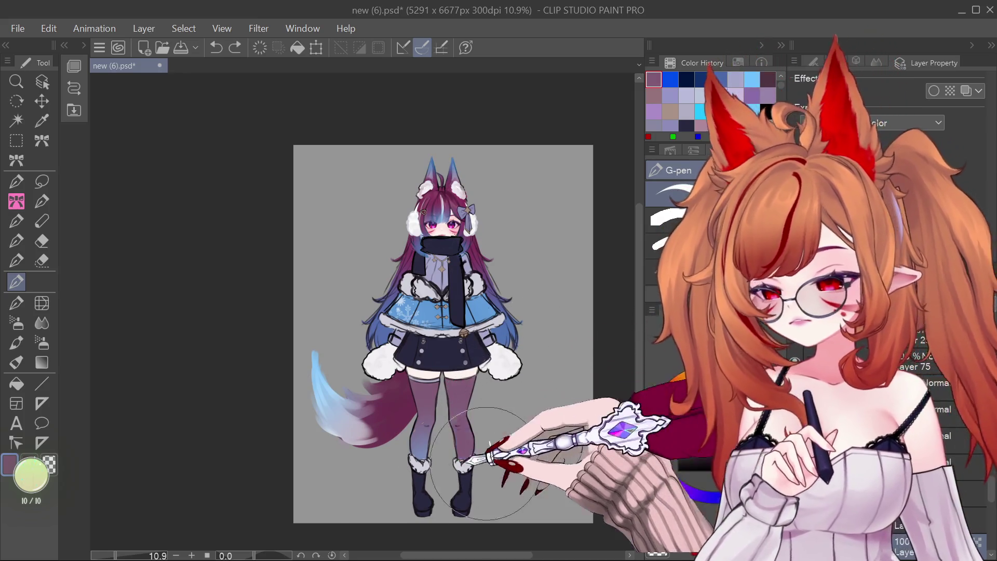
mouse_move(498, 402)
left_mouse_down()
mouse_move(556, 444)
mouse_move(342, 444)
left_mouse_up()
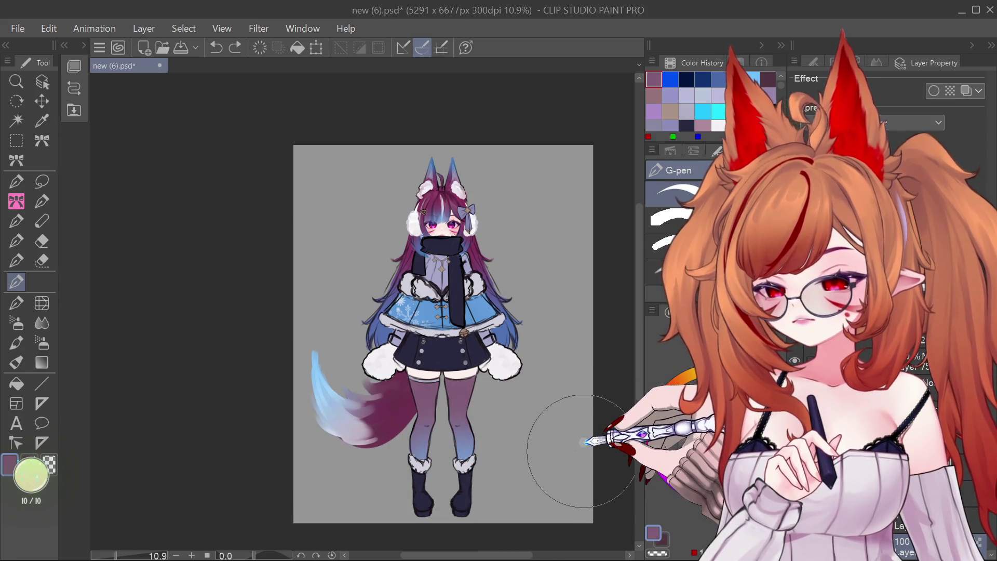
Zoom in and out to review the new stroke, then return to the Object tool.
scroll(600, 383, "down", 2)
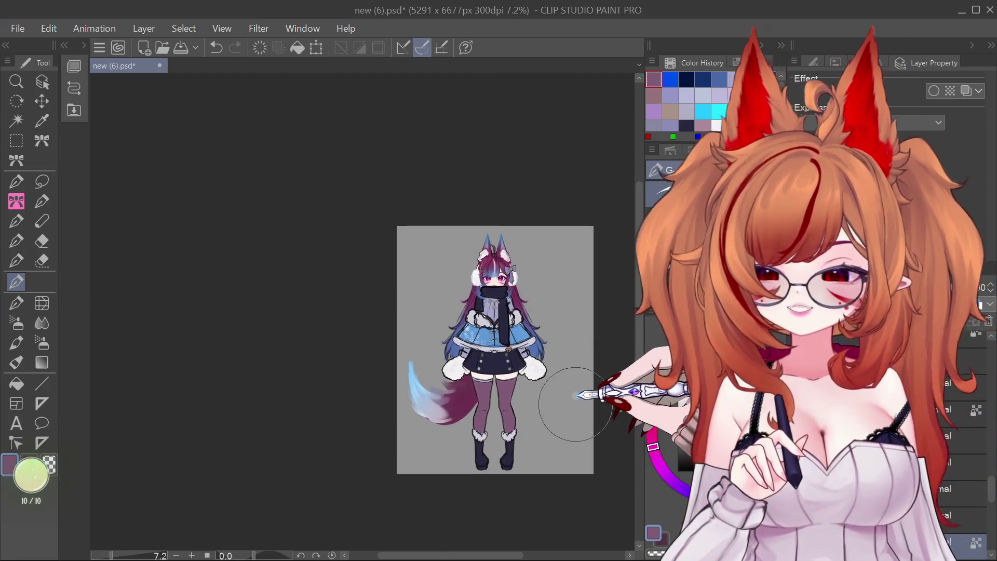
scroll(575, 404, "up", 4)
scroll(535, 379, "down", 1)
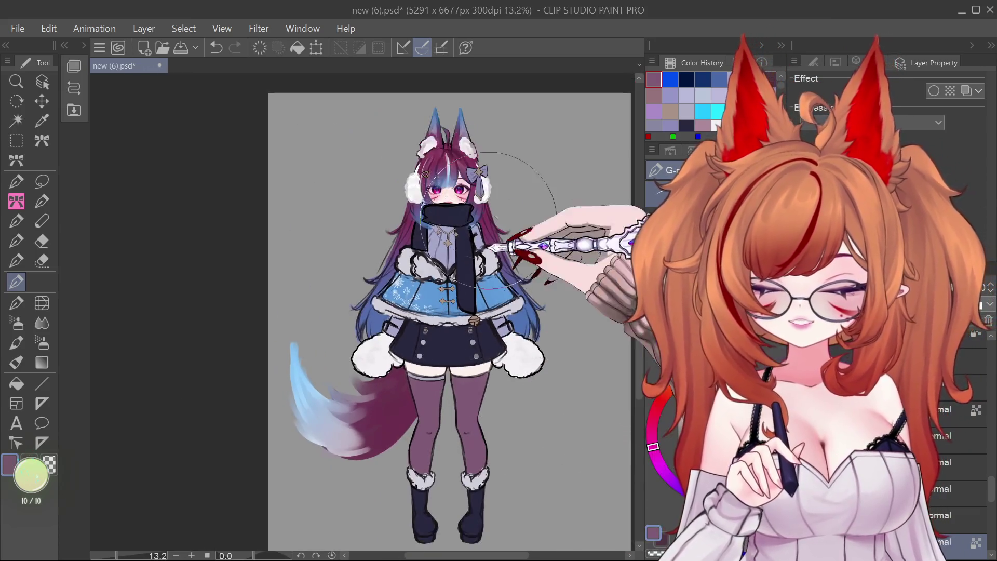
scroll(488, 220, "up", 2)
scroll(423, 268, "down", 1)
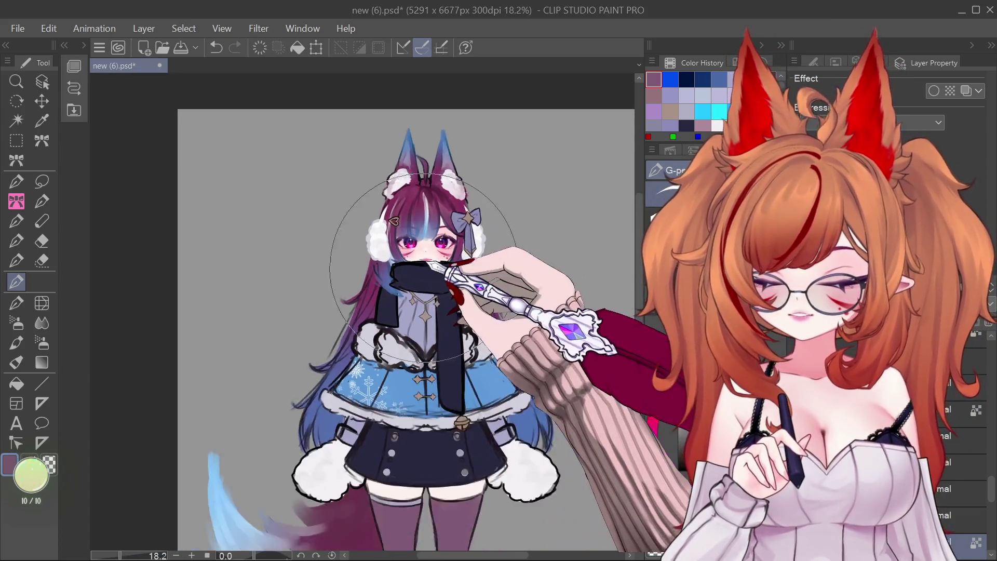
scroll(414, 298, "up", 1)
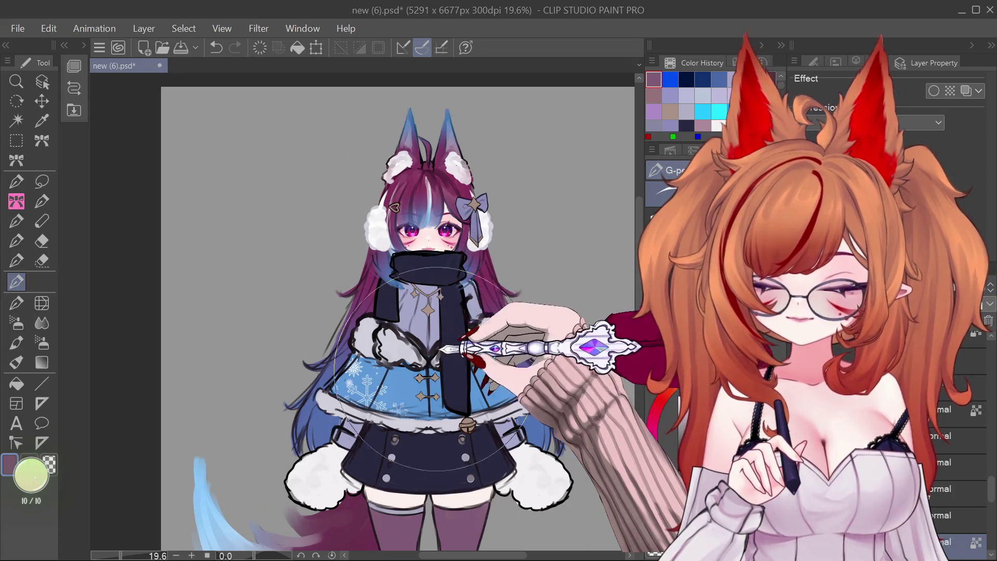
scroll(467, 270, "down", 1)
scroll(427, 314, "up", 2)
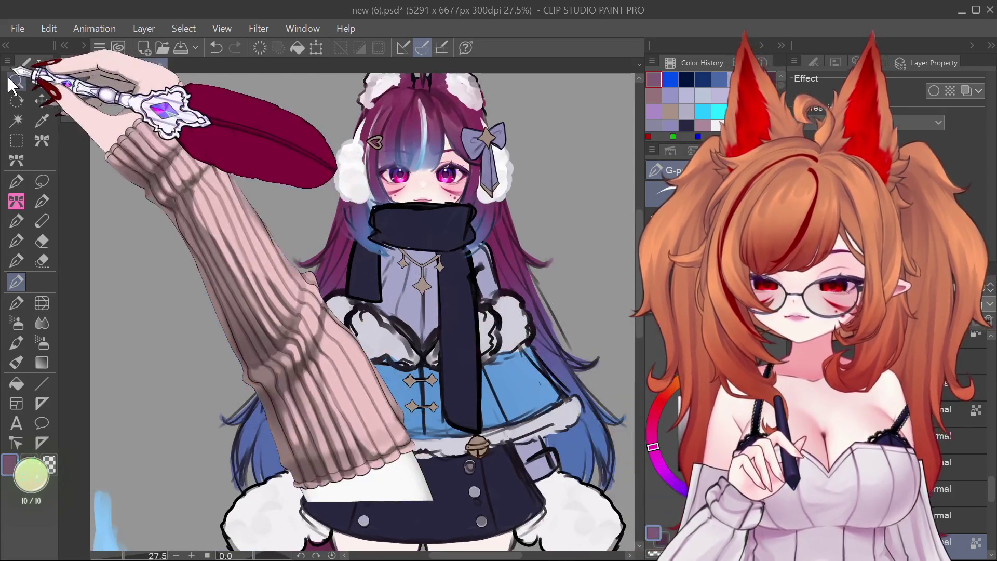
left_click(42, 83)
scroll(427, 317, "up", 2)
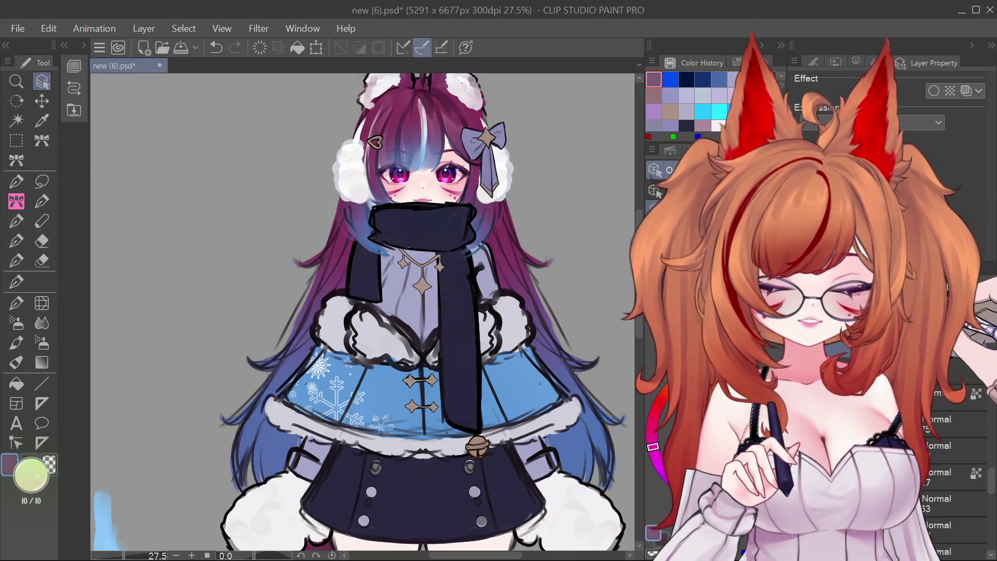
Swap to the light pink secondary colour with X, select the pen, and zoom to inspect.
key("x")
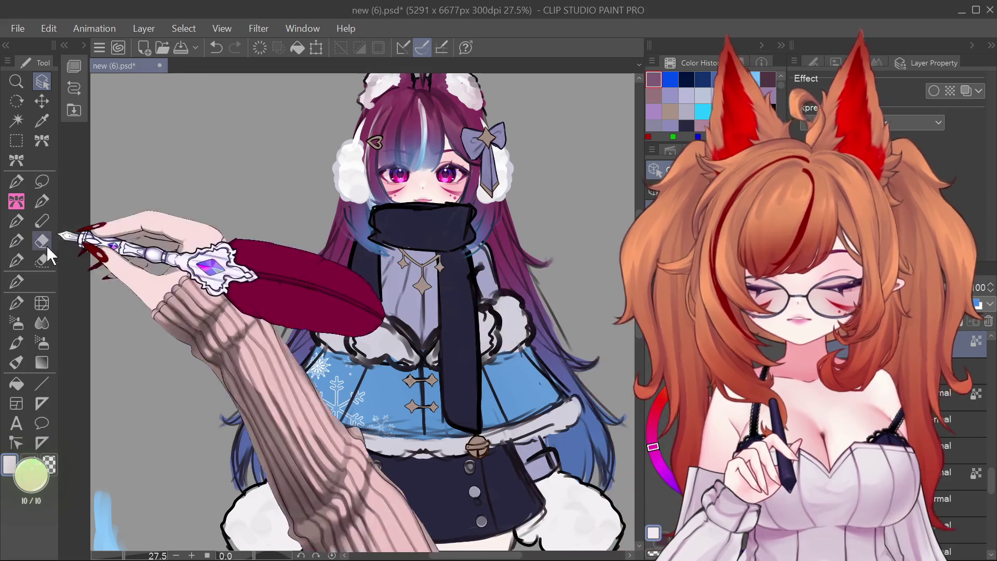
left_click(16, 281)
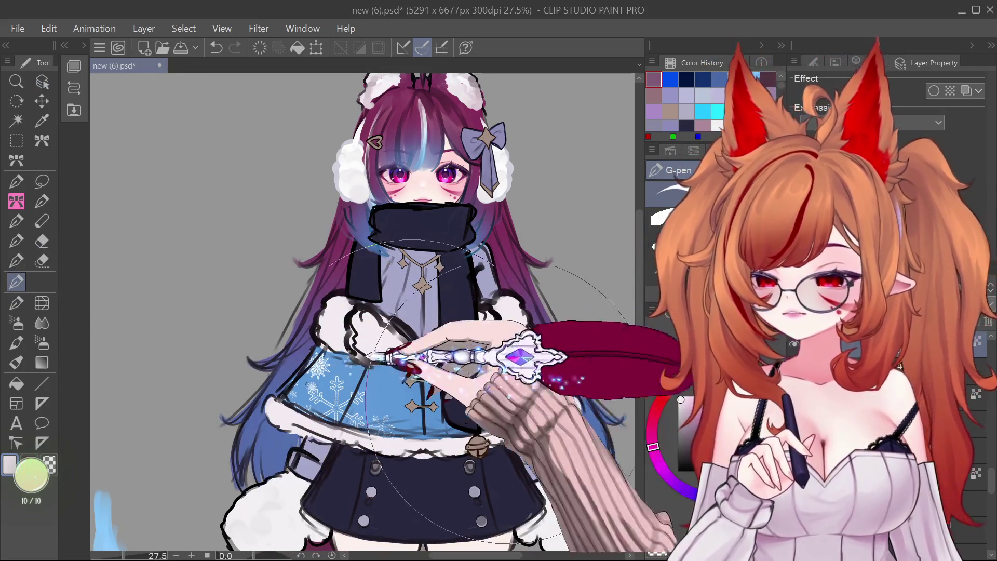
scroll(489, 362, "down", 8)
scroll(538, 238, "down", 1)
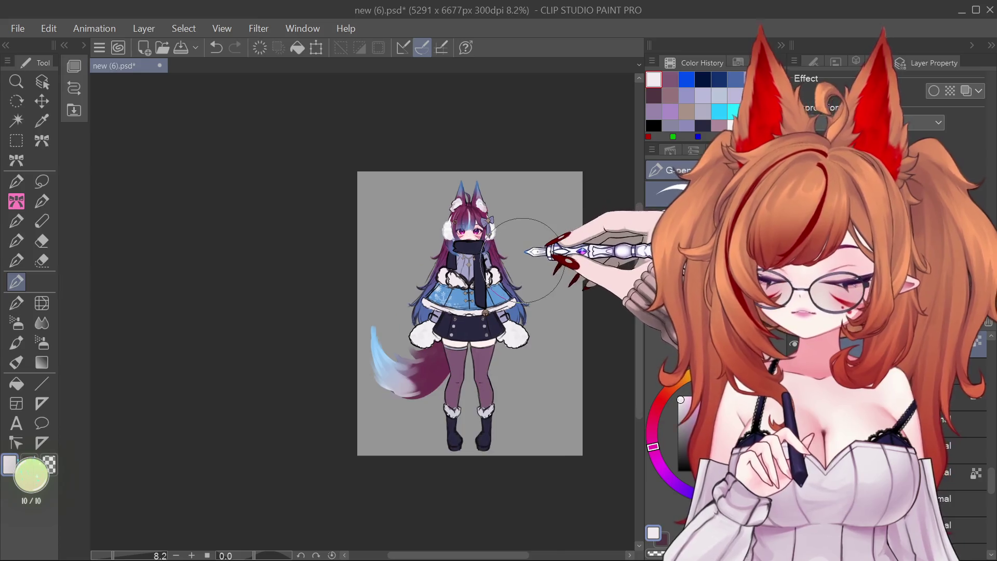
scroll(581, 208, "up", 3)
scroll(528, 230, "up", 1)
scroll(529, 230, "up", 1)
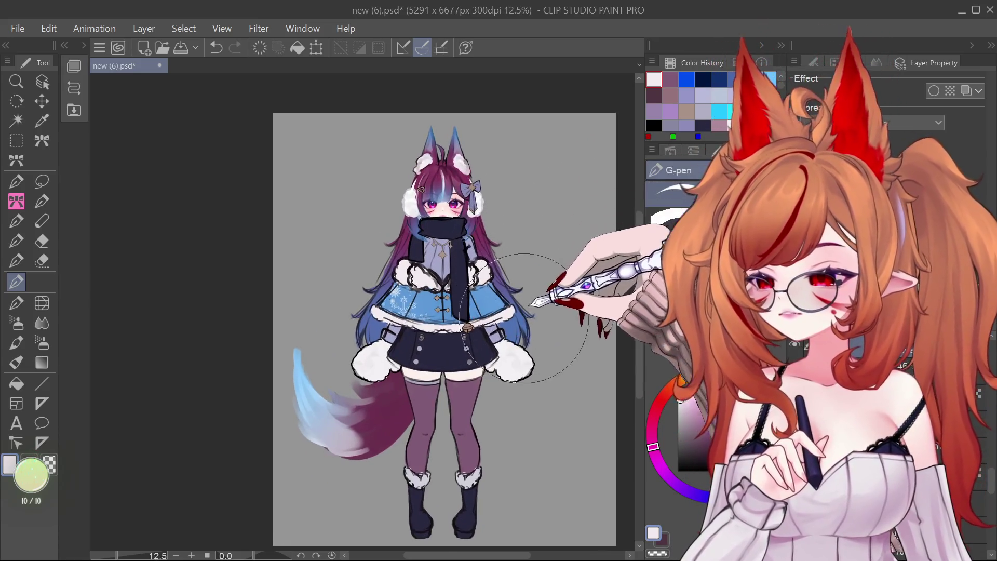
scroll(528, 230, "up", 1)
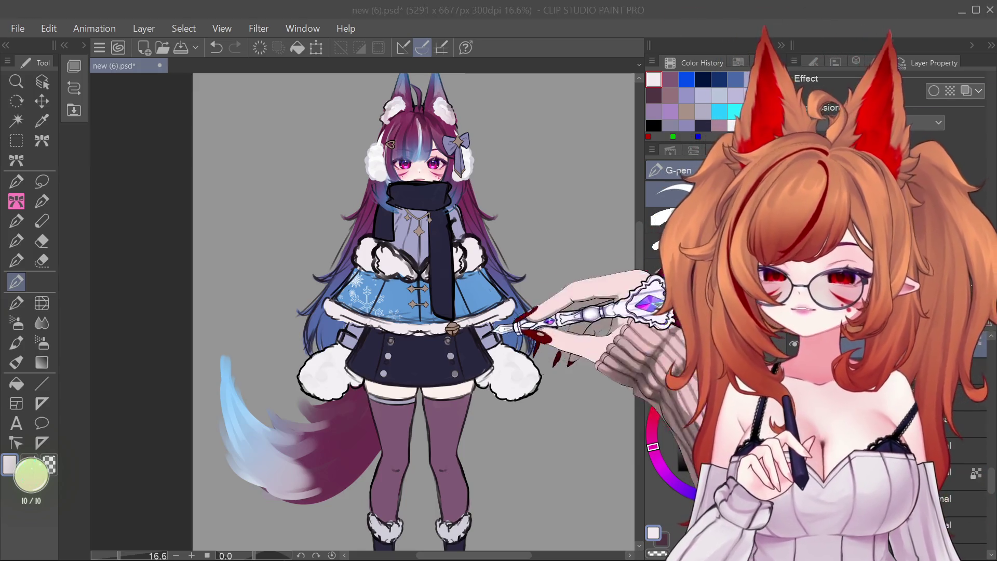
scroll(416, 311, "down", 2)
scroll(415, 311, "down", 1)
scroll(416, 311, "up", 1)
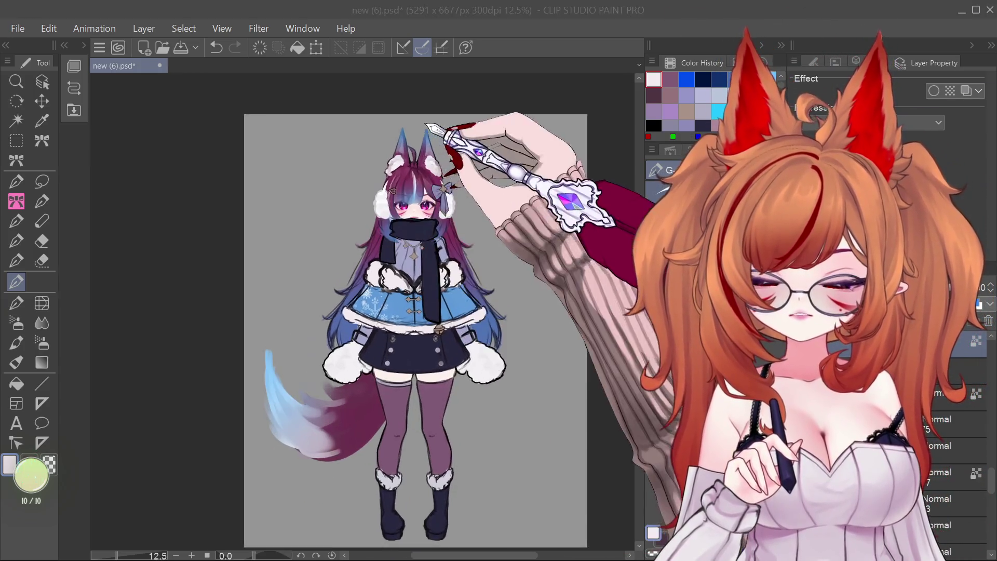
scroll(407, 163, "up", 2)
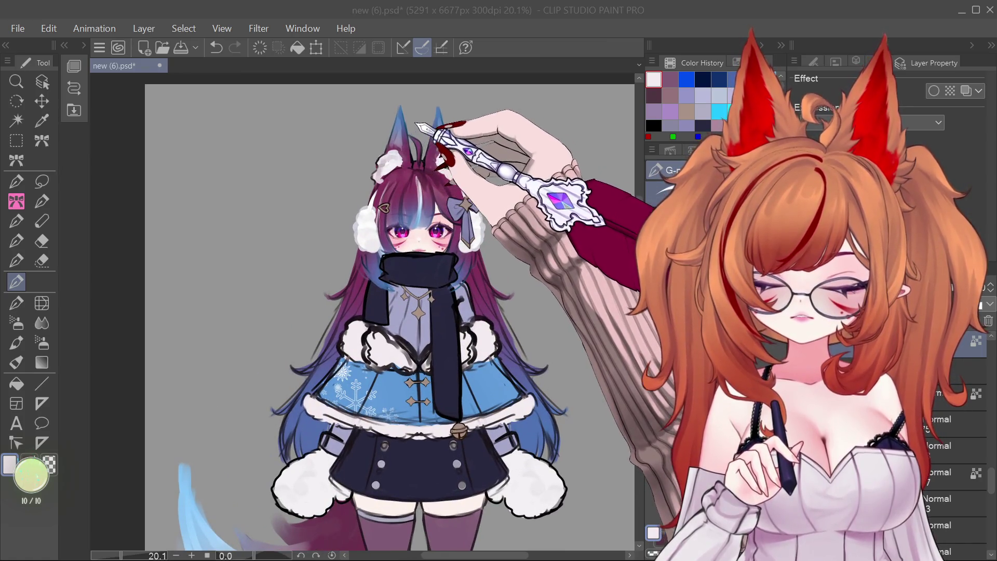
scroll(416, 156, "up", 1)
scroll(415, 167, "down", 1)
scroll(423, 187, "up", 1)
scroll(354, 137, "up", 1)
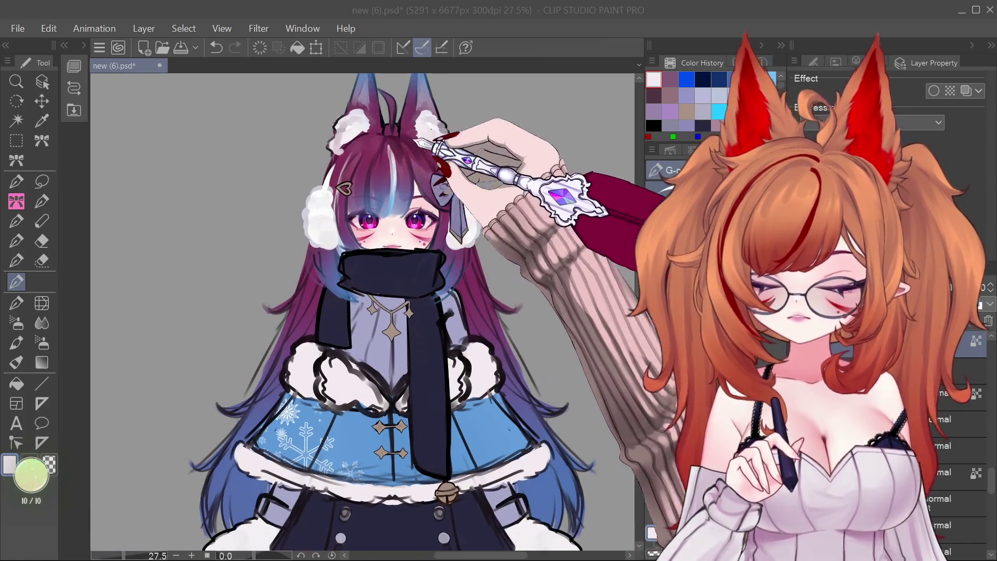
scroll(447, 156, "down", 2)
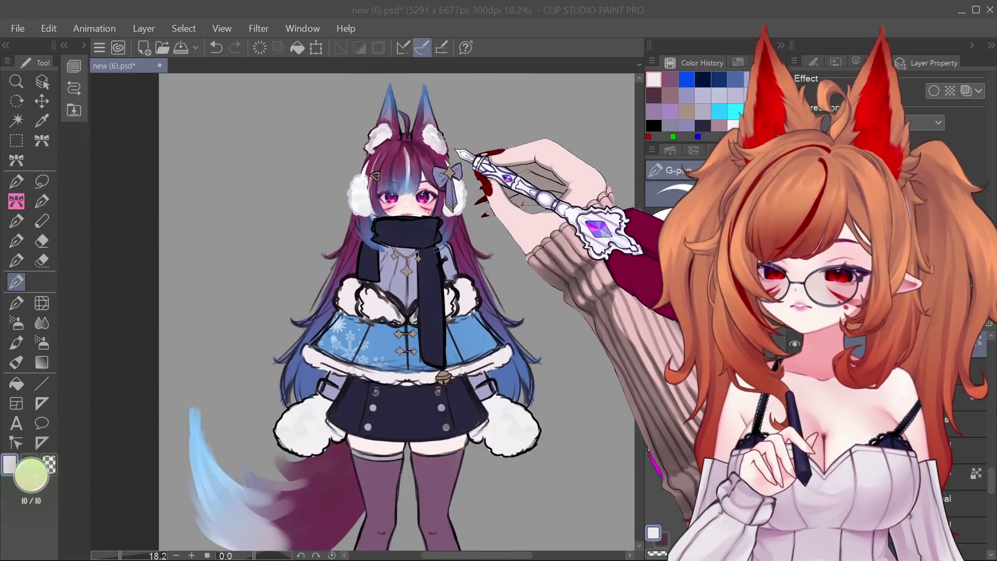
scroll(446, 156, "up", 3)
scroll(457, 161, "up", 2)
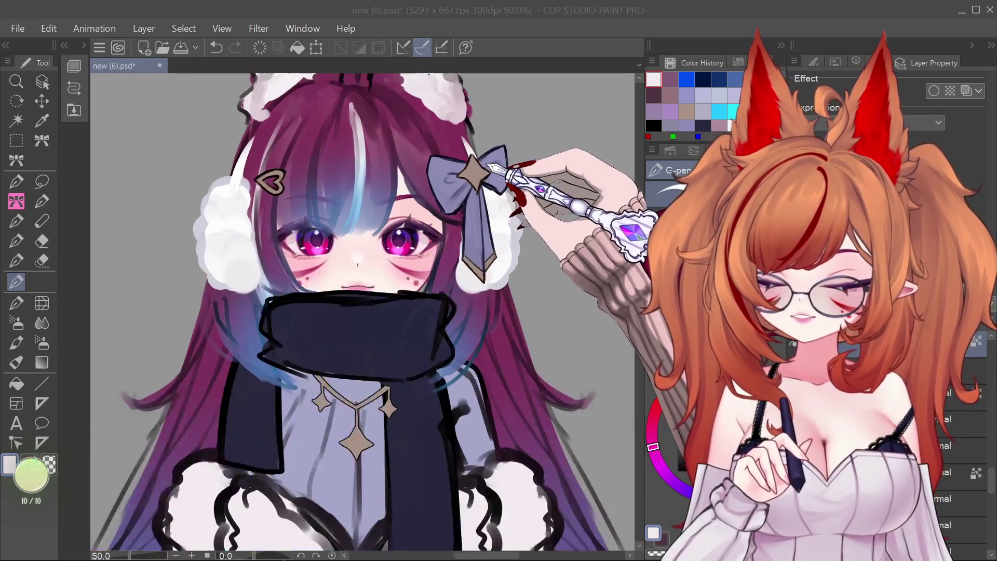
scroll(470, 167, "down", 3)
scroll(478, 187, "down", 3)
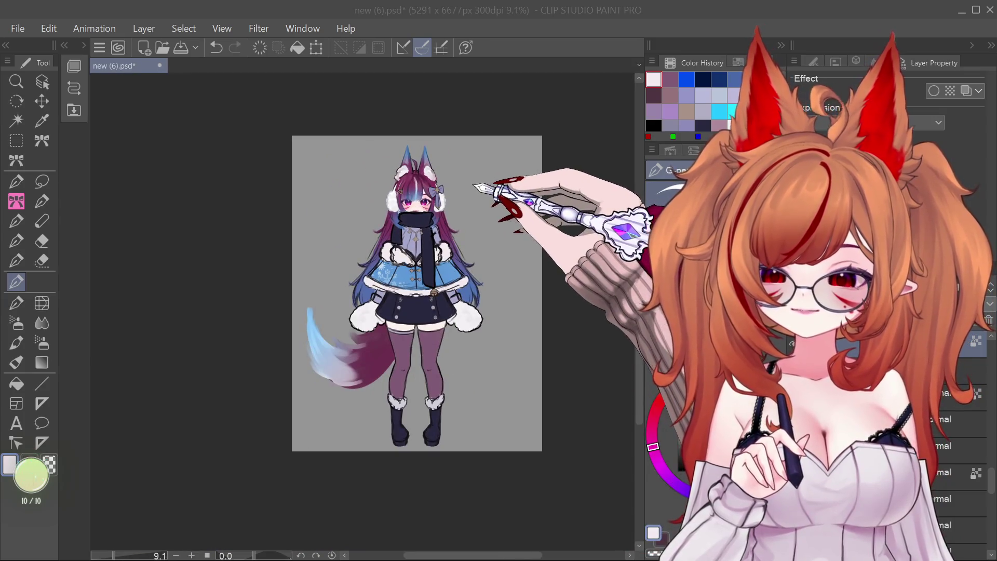
scroll(475, 187, "up", 3)
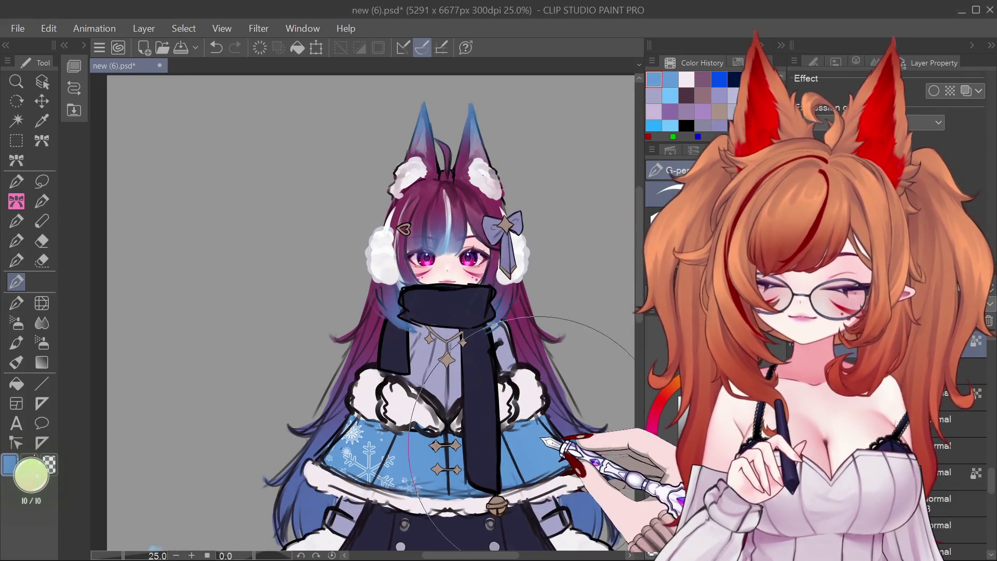
Move past the Object and hair brush tools to settle on the G-pen, zooming out.
left_click(41, 82)
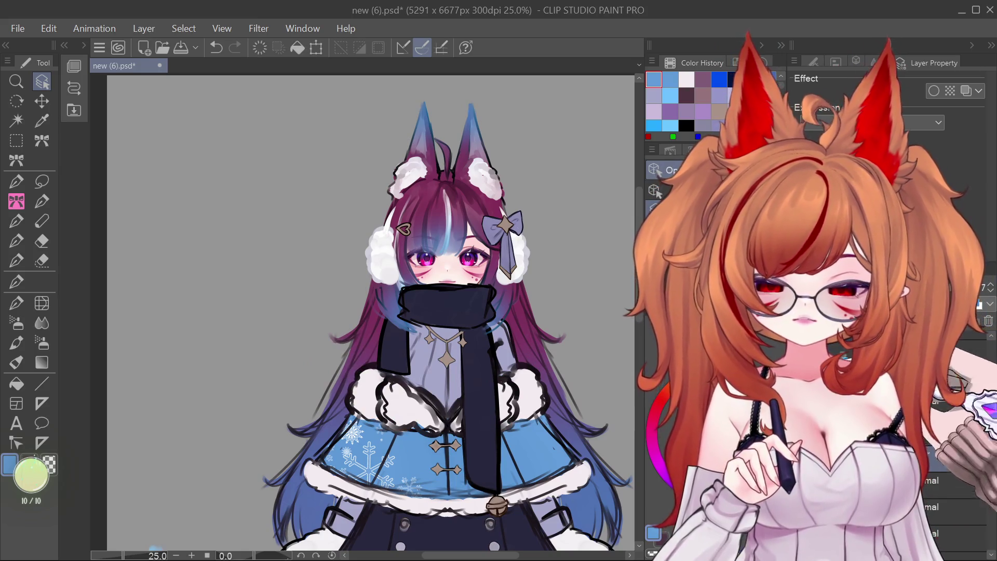
left_click(16, 303)
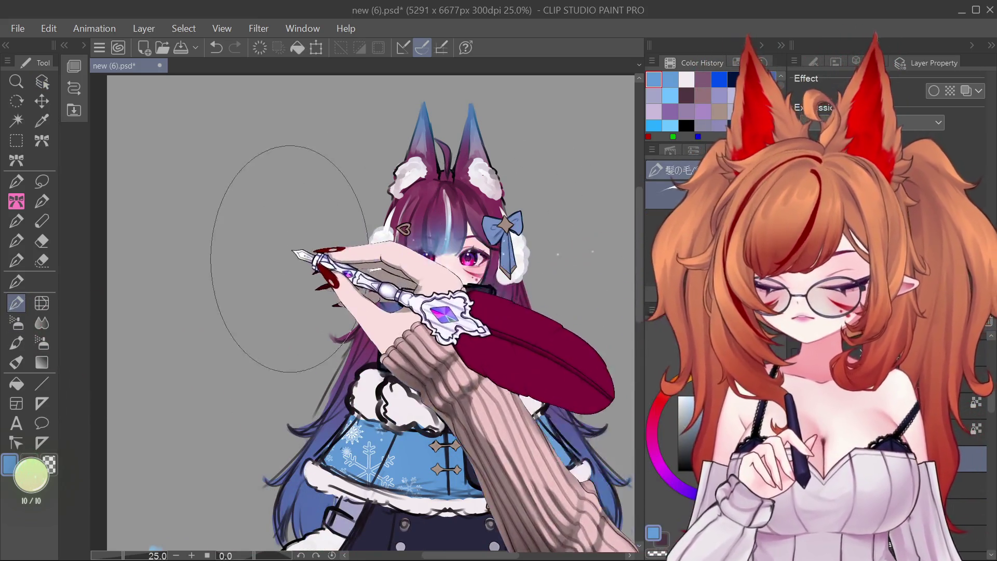
scroll(289, 259, "down", 1)
left_click(16, 281)
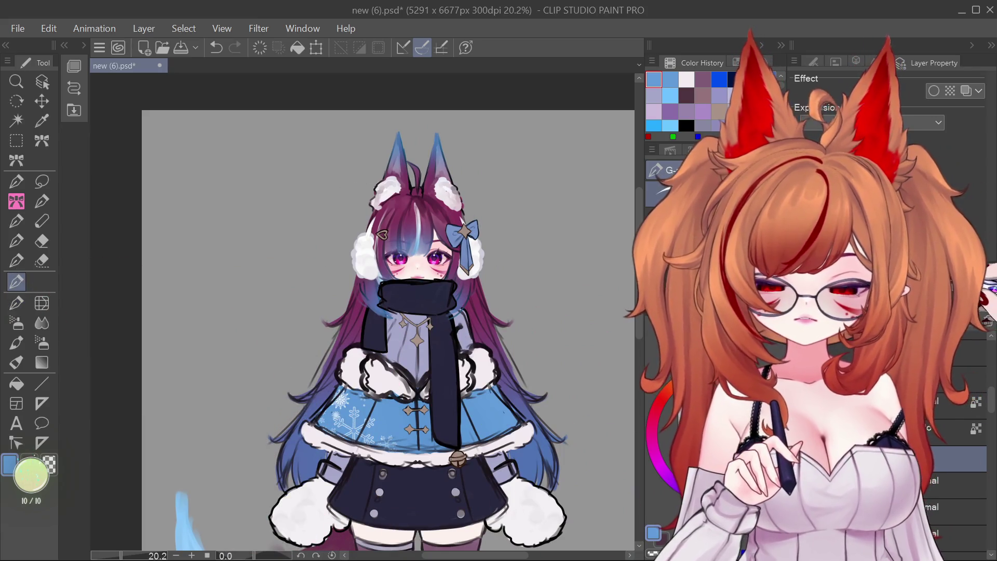
scroll(439, 286, "down", 1)
scroll(439, 285, "down", 1)
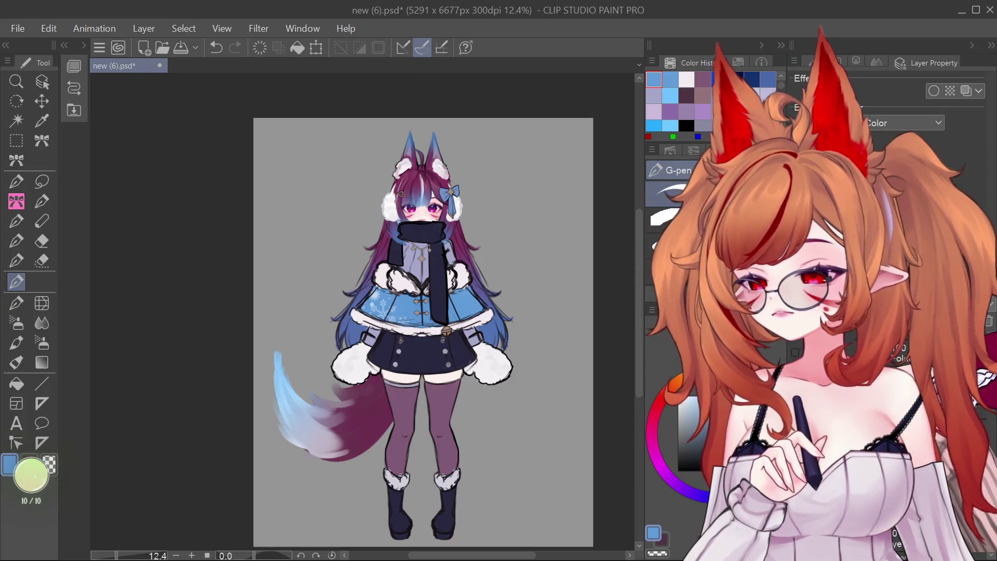
scroll(521, 228, "down", 2)
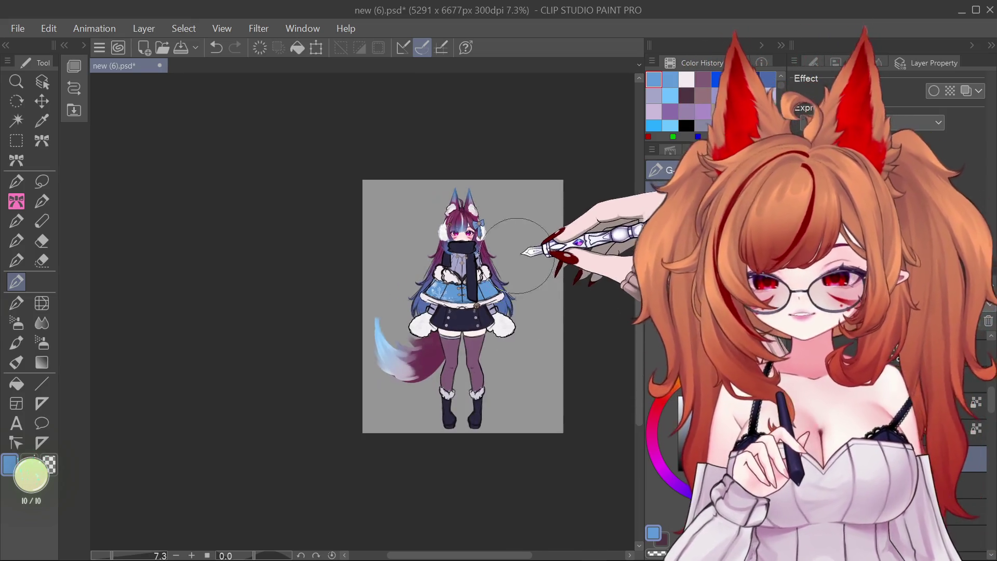
scroll(522, 223, "up", 4)
scroll(441, 330, "up", 1)
scroll(444, 327, "down", 3)
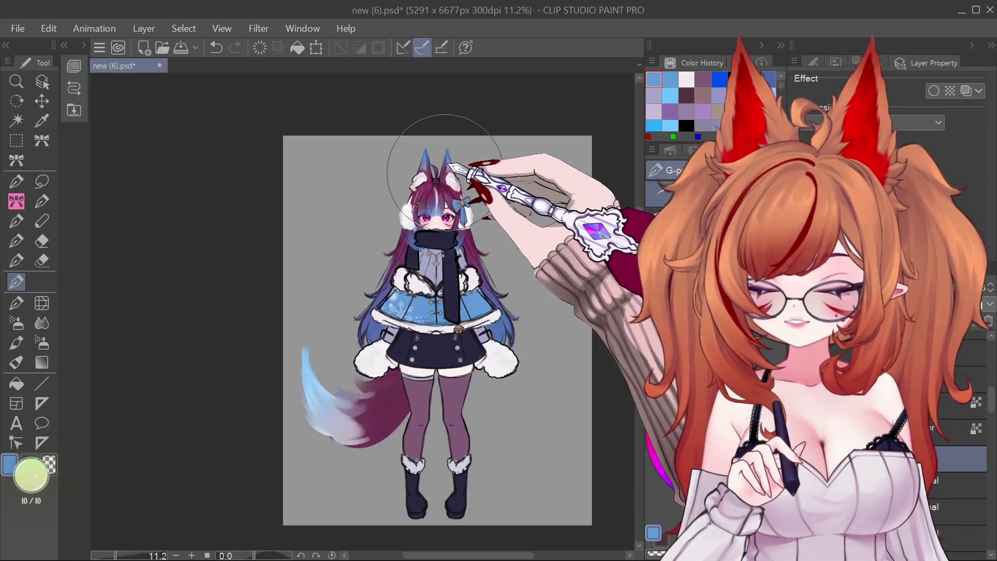
scroll(452, 319, "up", 1)
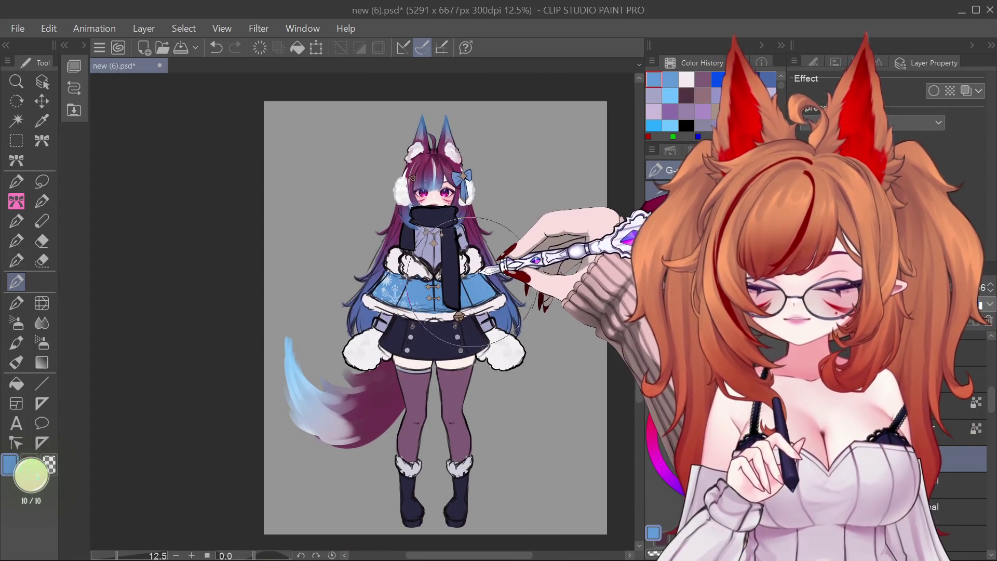
scroll(452, 319, "up", 2)
scroll(441, 364, "up", 1)
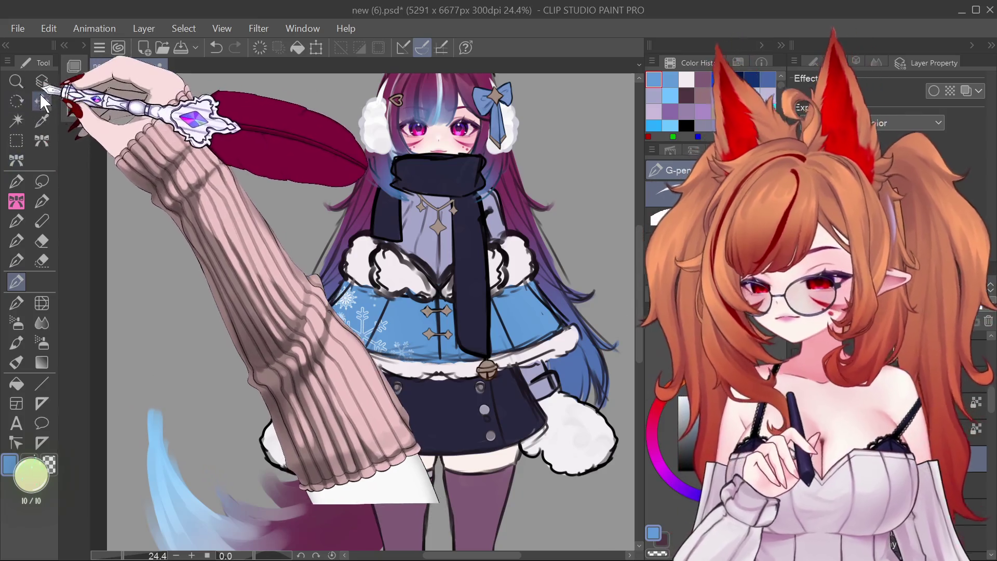
scroll(478, 312, "down", 1)
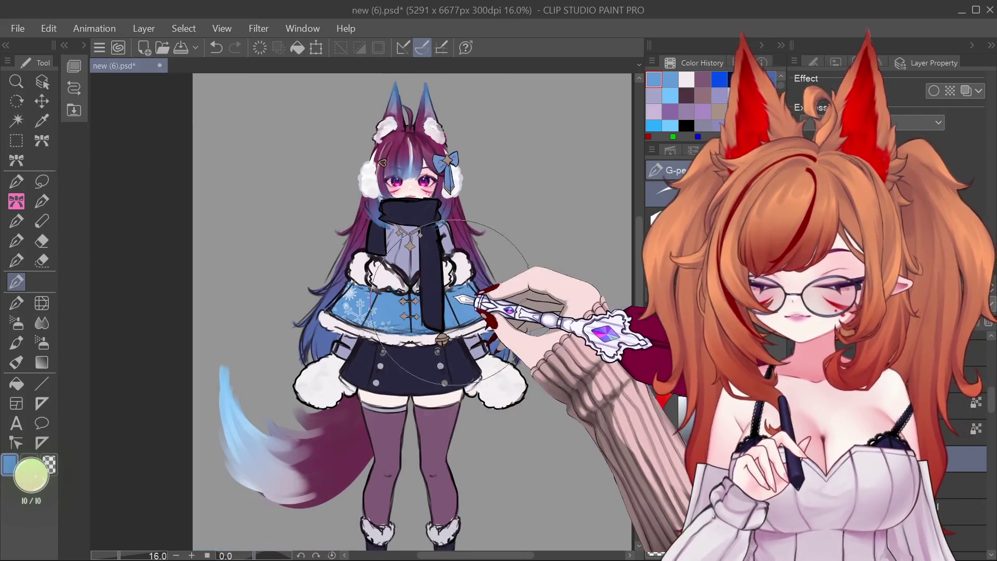
scroll(456, 311, "down", 1)
scroll(439, 317, "up", 1)
scroll(428, 321, "down", 1)
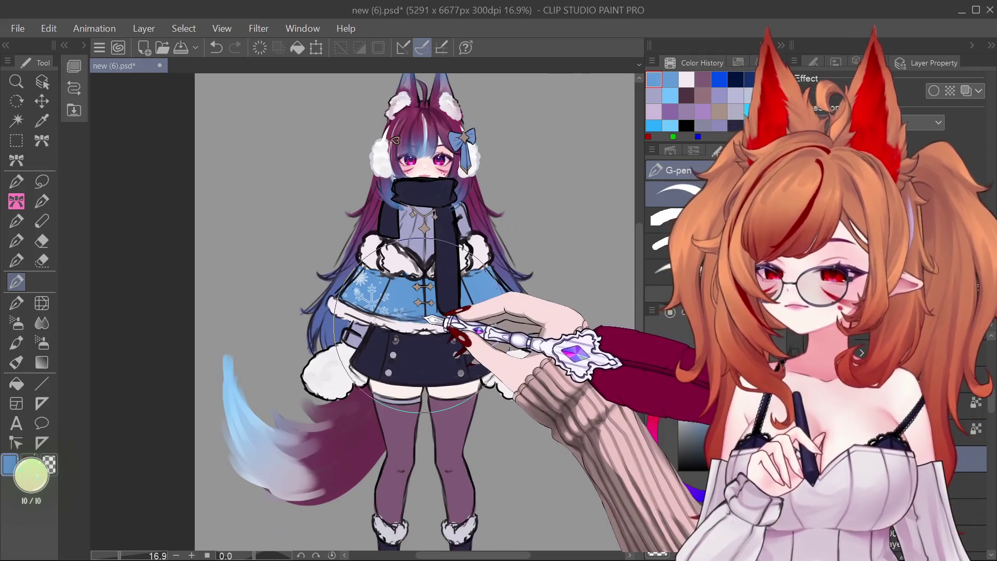
scroll(425, 320, "down", 1)
scroll(422, 319, "down", 1)
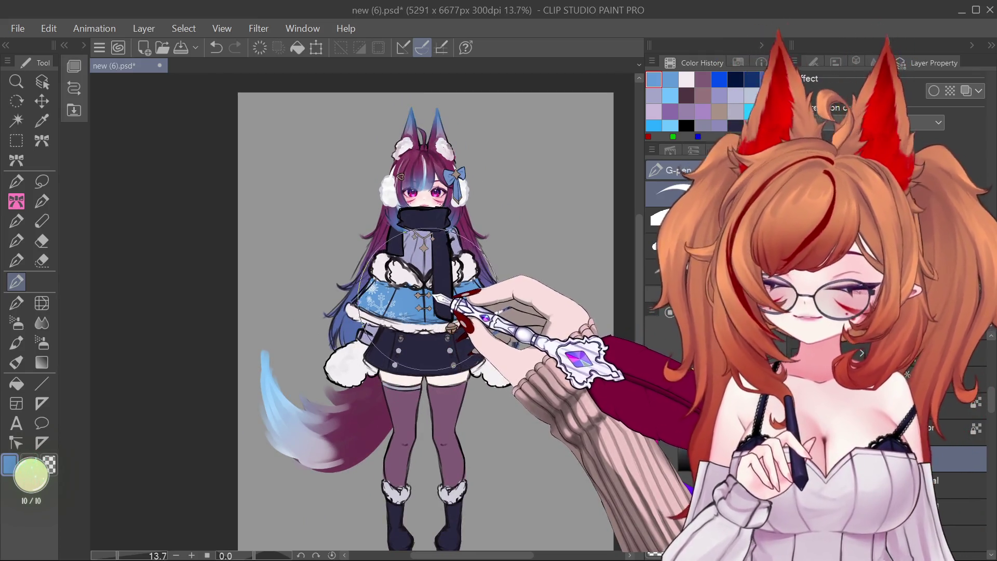
scroll(418, 301, "down", 1)
scroll(414, 281, "up", 1)
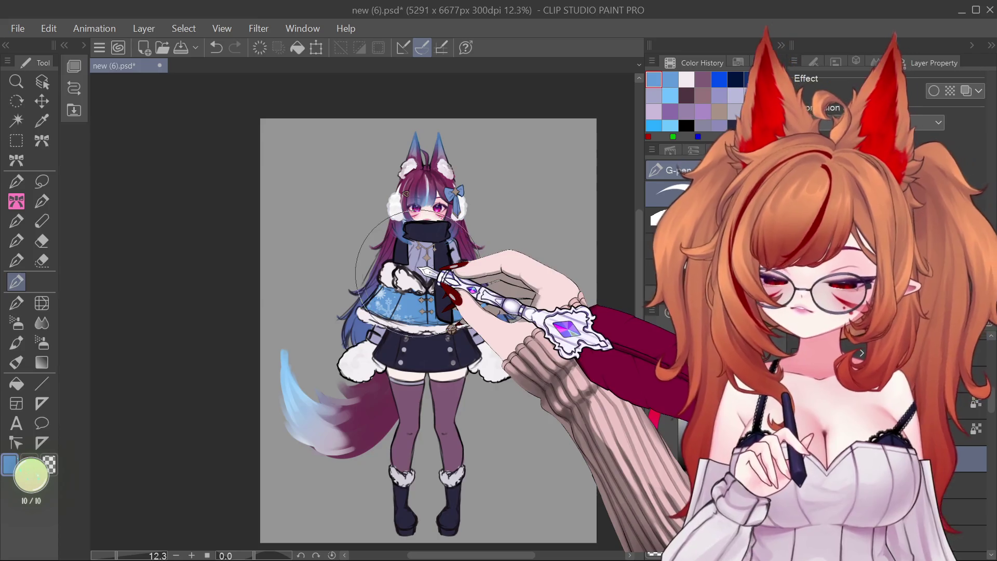
scroll(441, 273, "down", 1)
scroll(472, 290, "up", 1)
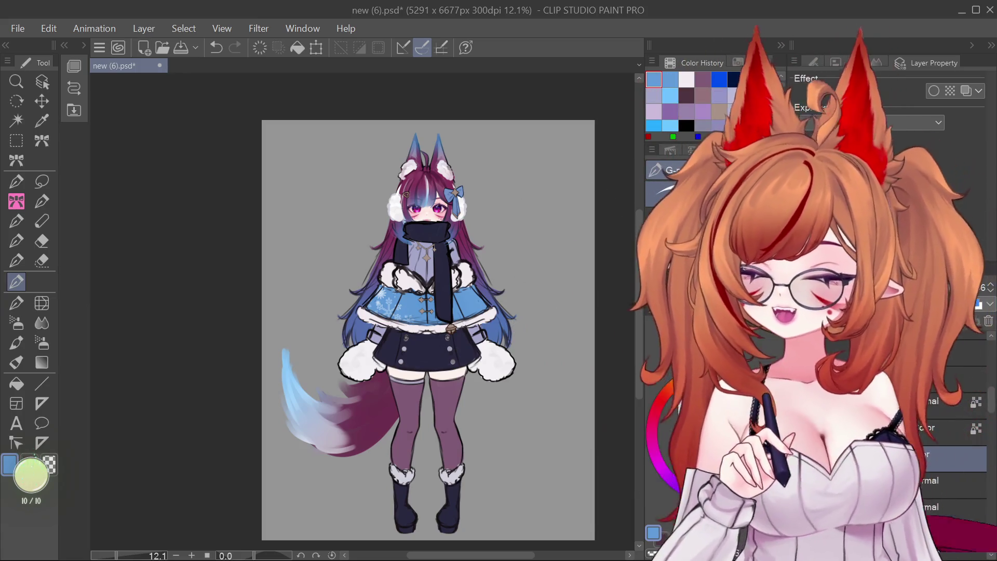
scroll(293, 273, "up", 5)
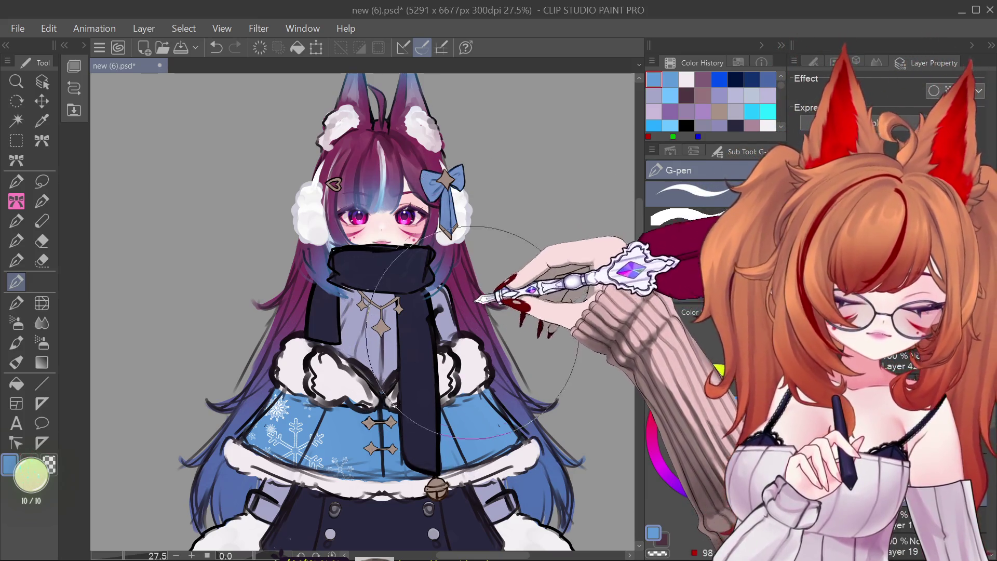
Undo and redo to compare the character with and without her face.
scroll(438, 288, "down", 3)
scroll(458, 287, "down", 2)
scroll(465, 337, "up", 2)
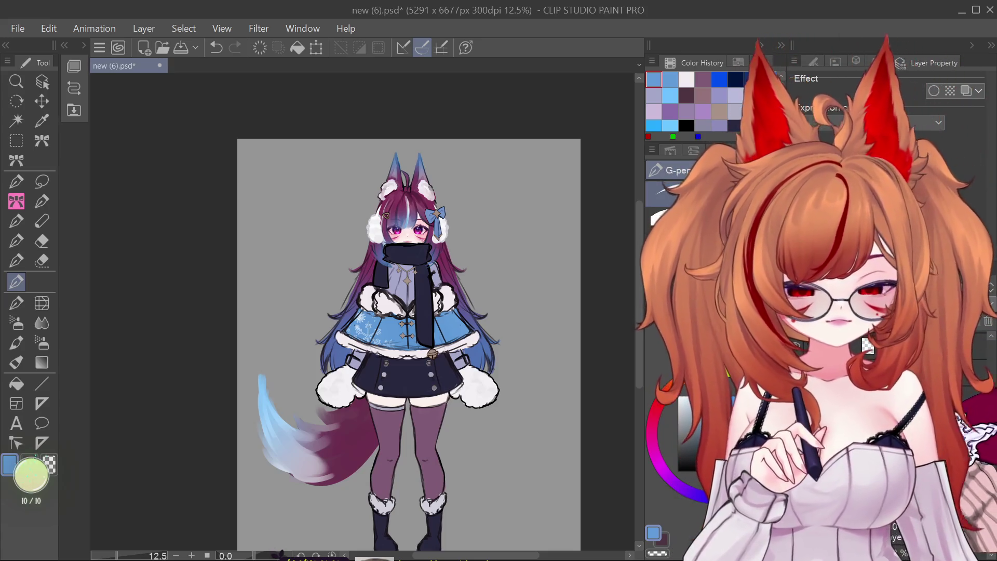
key("ctrl+z")
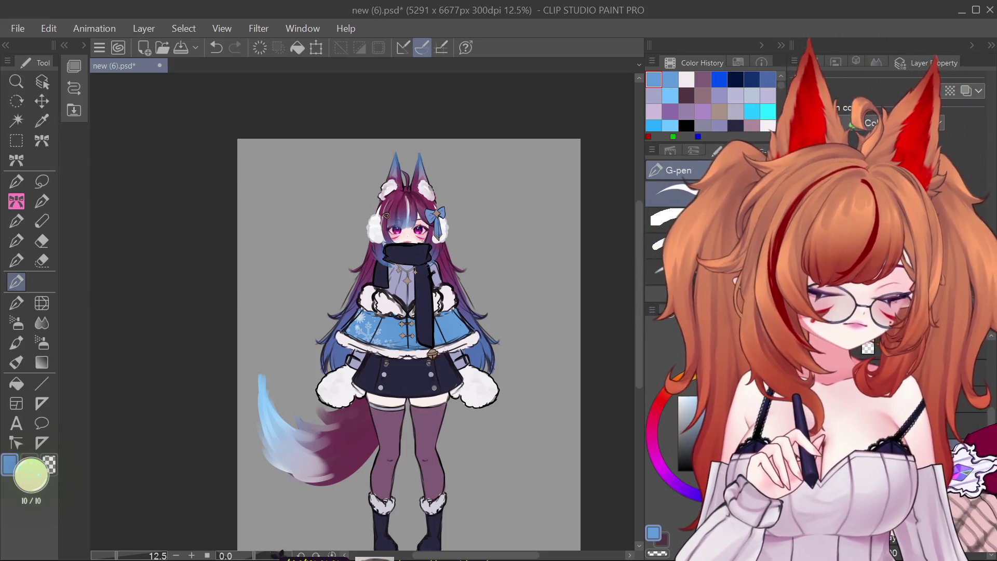
key("ctrl+y")
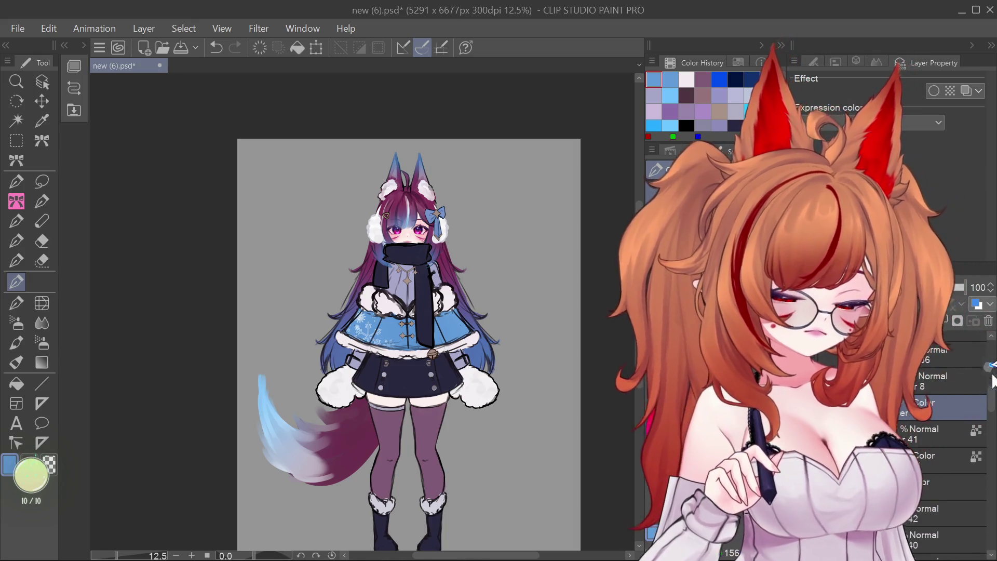
left_click_drag(992, 404, 944, 443)
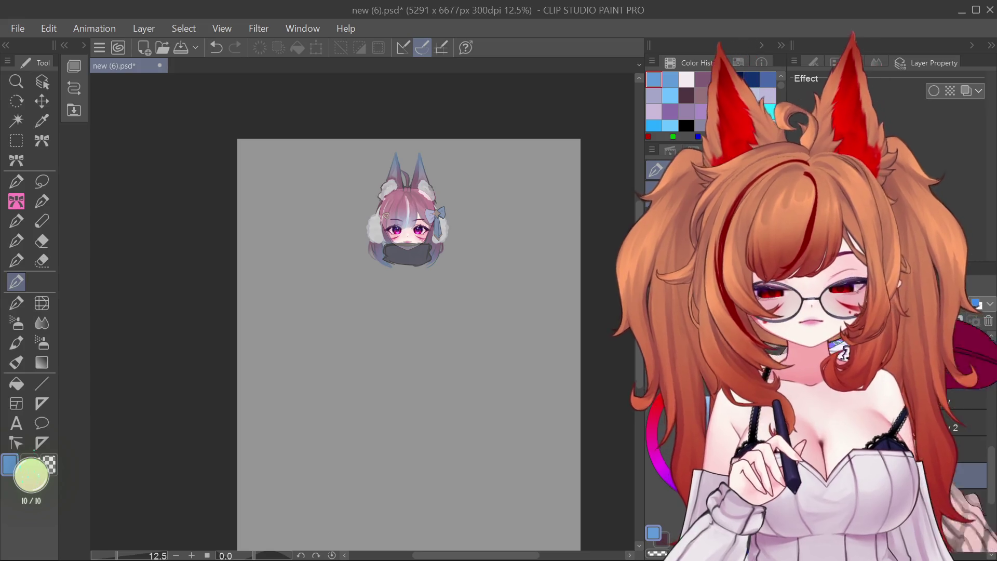
Toggle layer visibility to compare, and set the layer opacity to 100.
scroll(410, 182, "up", 4)
scroll(410, 182, "down", 1)
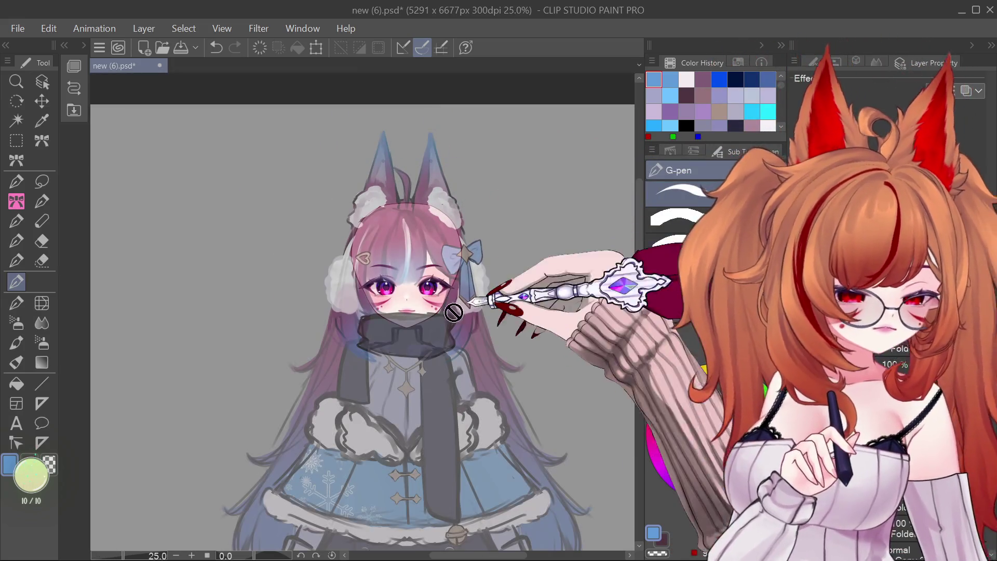
scroll(427, 315, "up", 1)
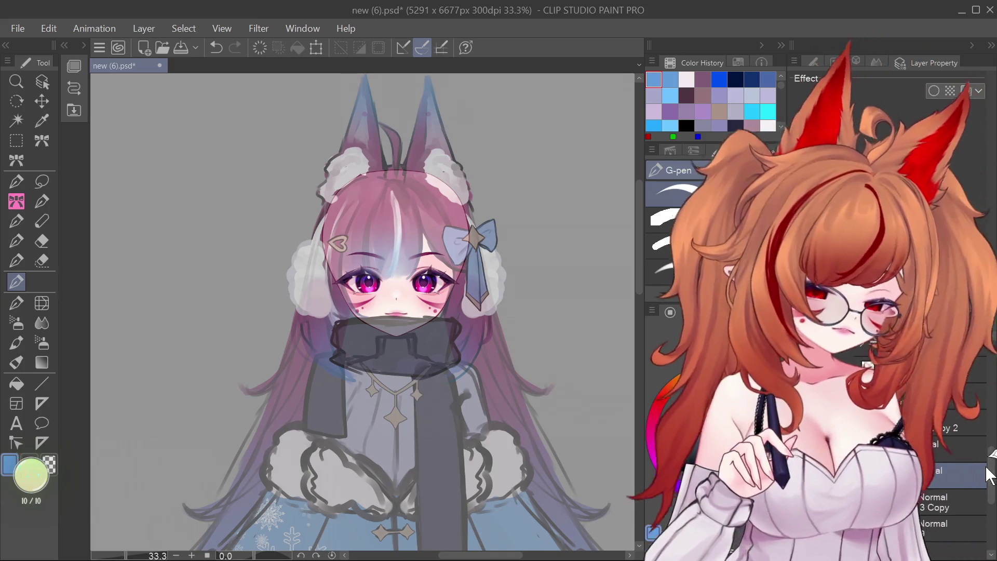
left_click(970, 341)
left_click(970, 342)
left_click(970, 342)
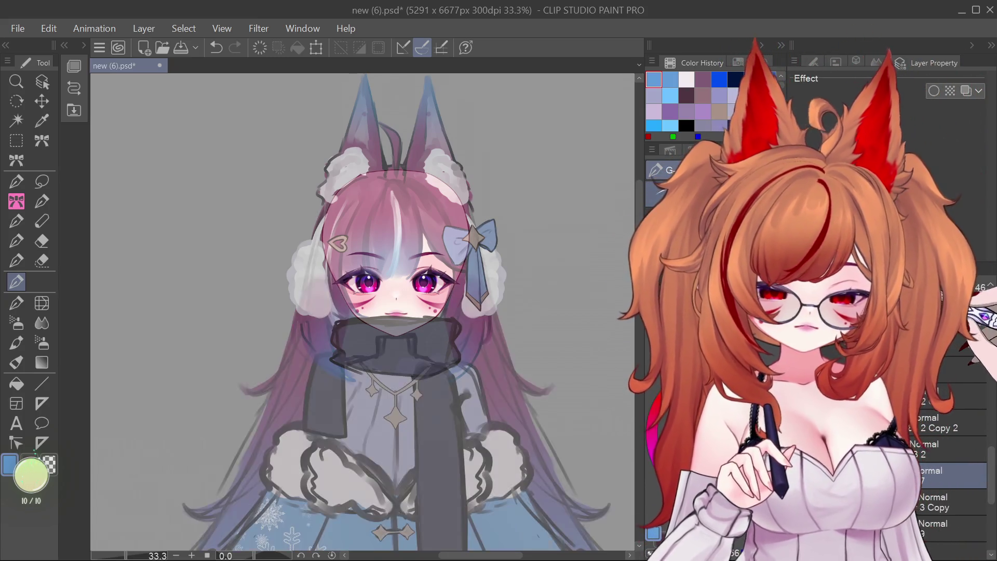
left_click(970, 342)
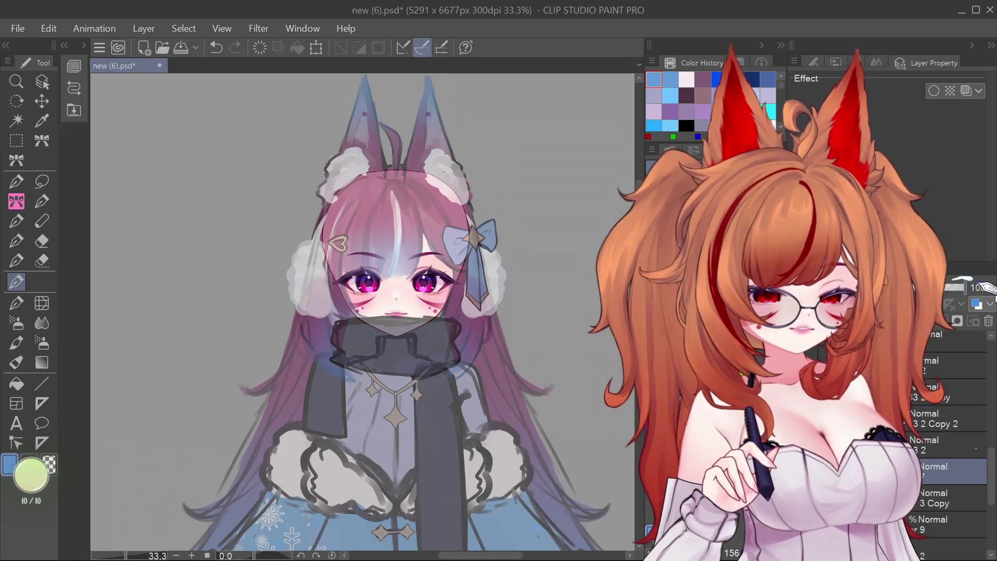
left_click(993, 474)
left_click(970, 341)
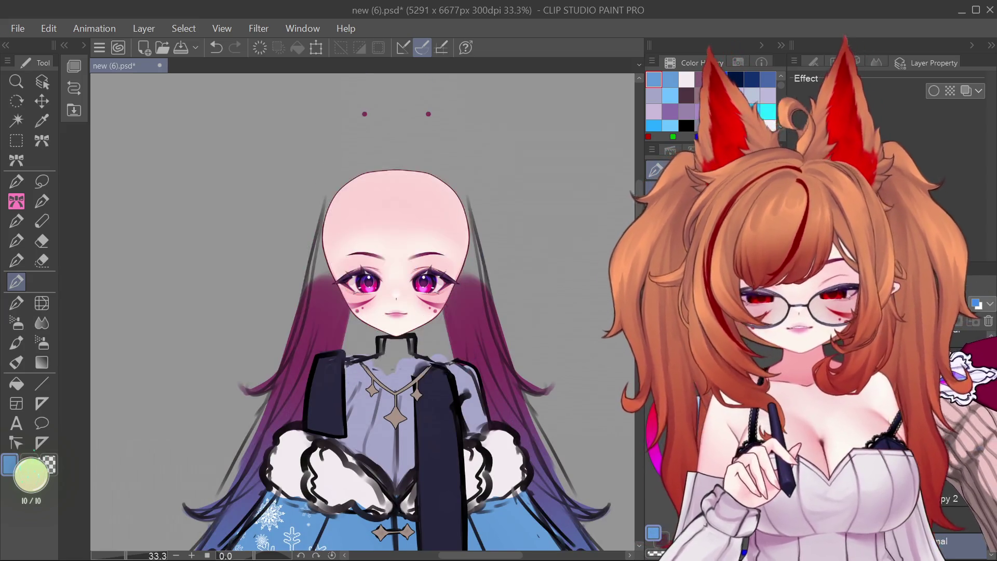
left_click(970, 341)
Hide the grey overlay layer and, with the Operation tool, hide the dark scarf fill.
left_click(970, 408)
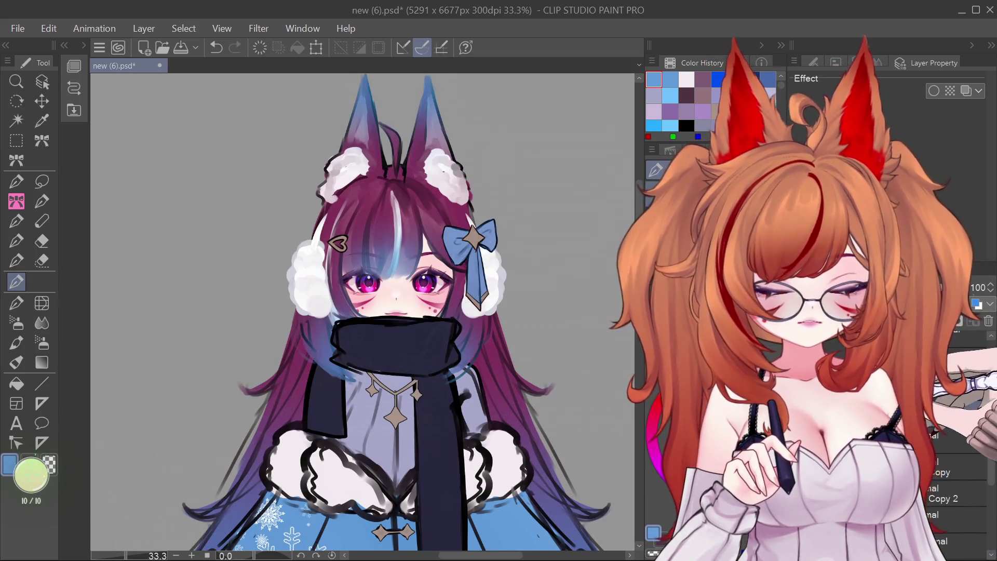
left_click(42, 82)
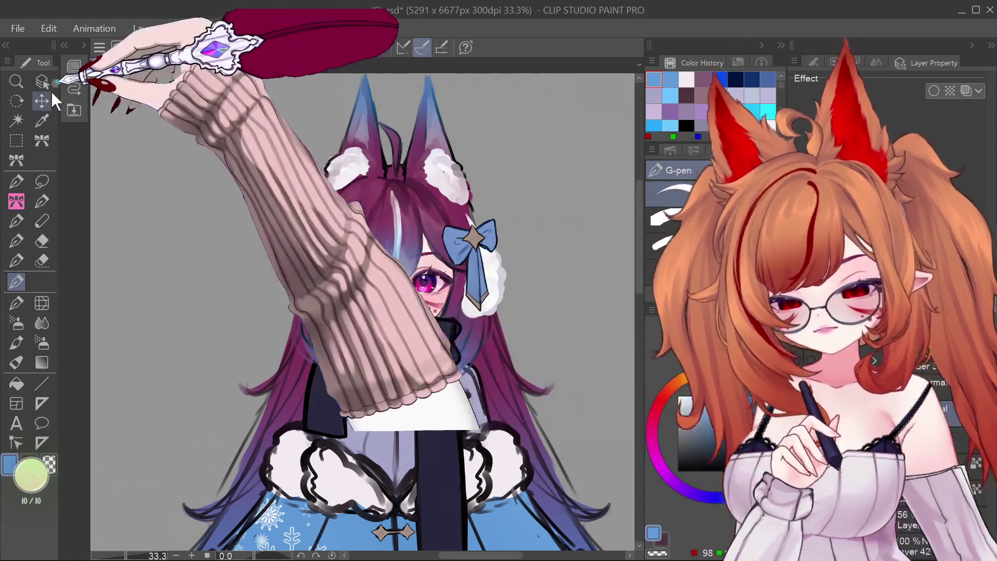
key("Delete")
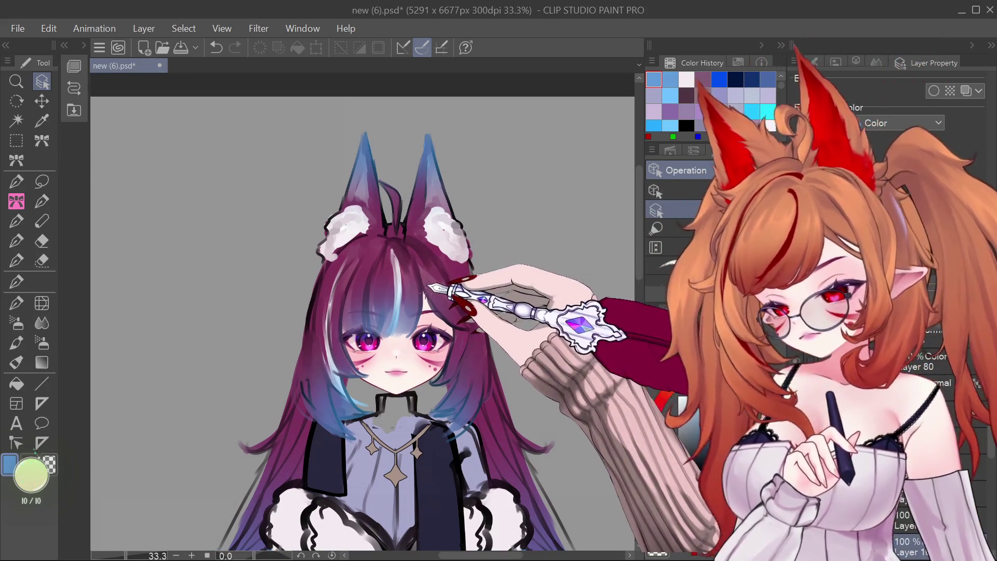
With the てぃろマーカー marker, paint light streaks, a thin white strand and deep magenta hair.
key("ctrl+plus")
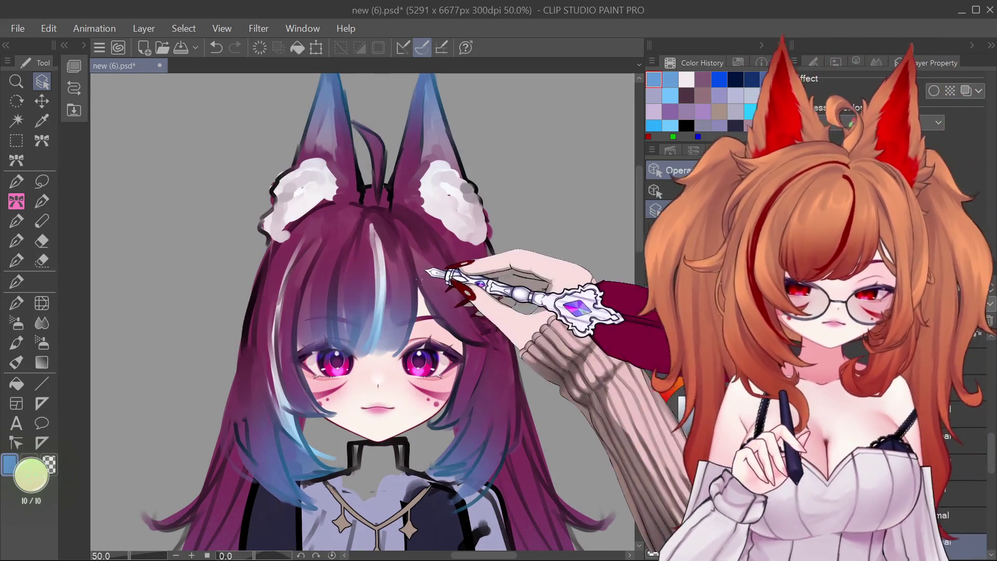
key("ctrl+minus")
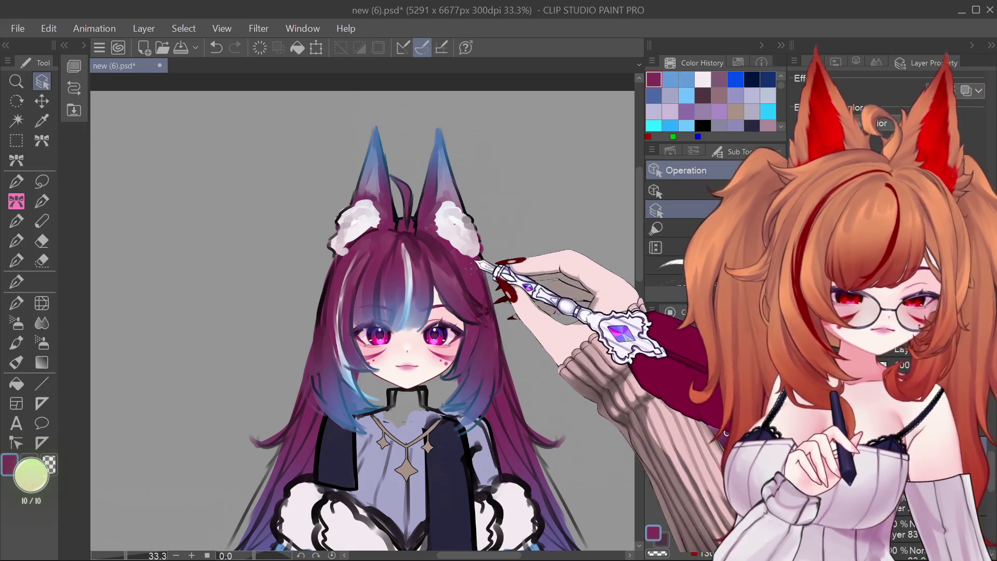
left_click(16, 342)
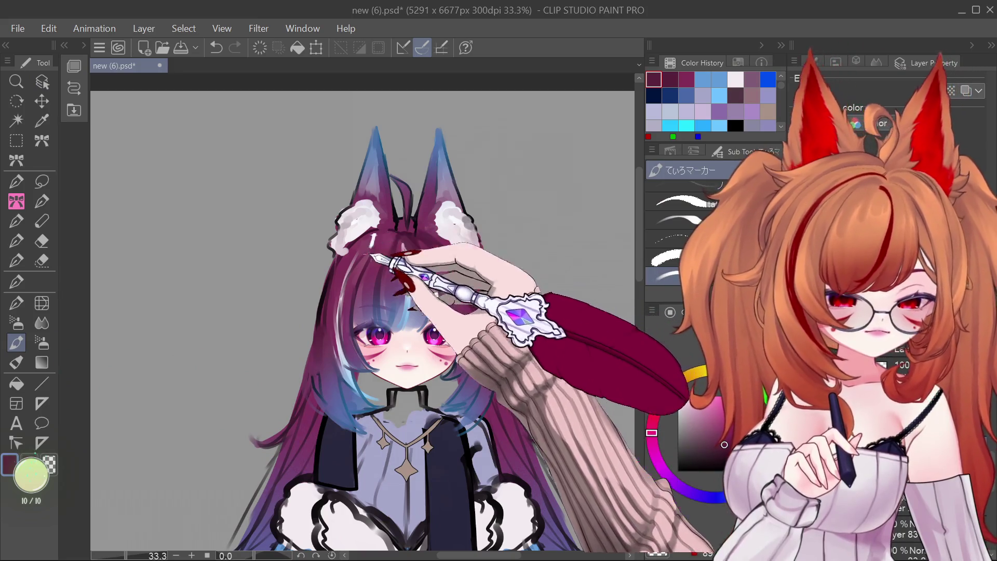
mouse_move(375, 249)
left_mouse_down()
mouse_move(387, 241)
mouse_move(377, 275)
mouse_move(390, 247)
left_mouse_up()
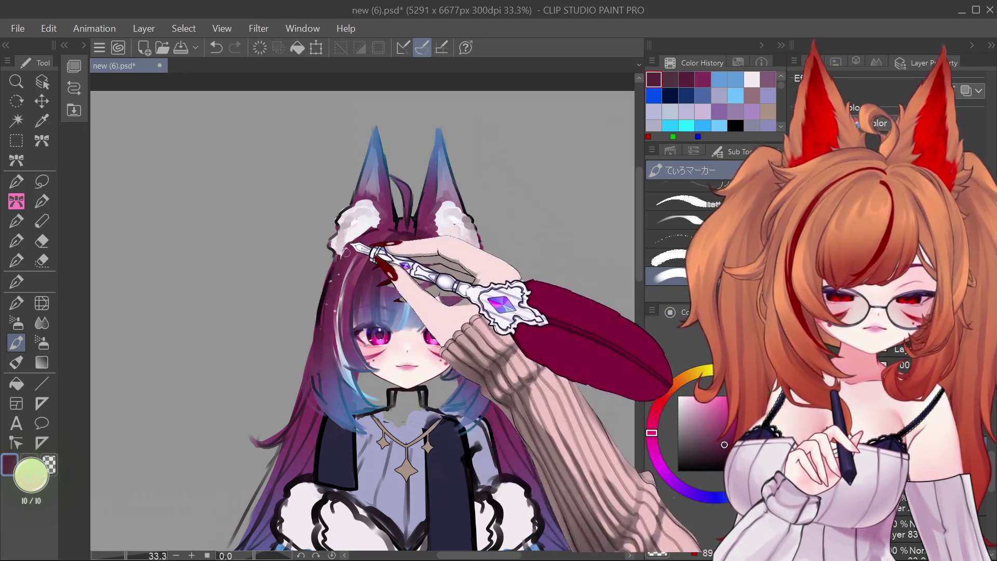
left_click_drag(328, 326, 342, 397)
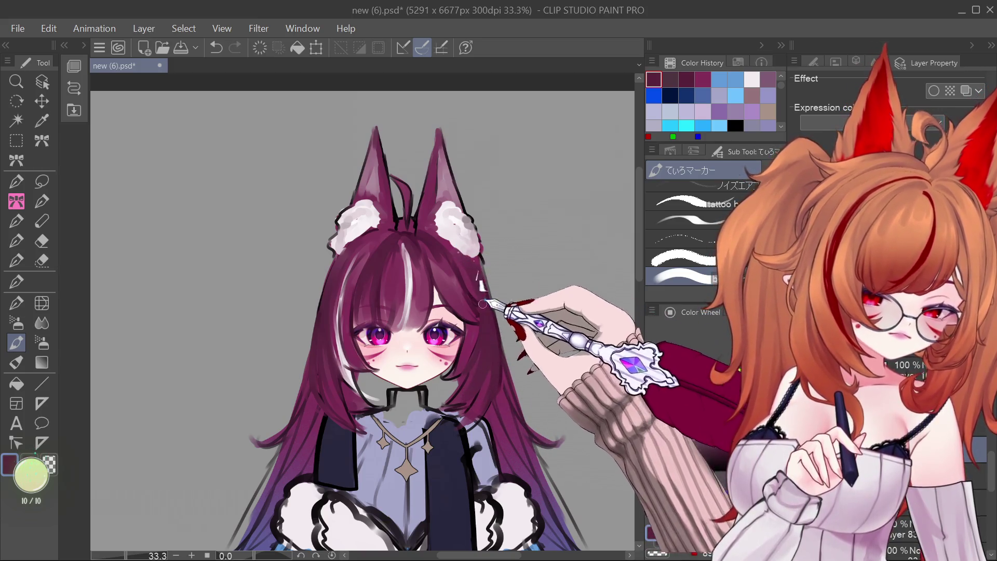
left_click_drag(448, 282, 464, 296)
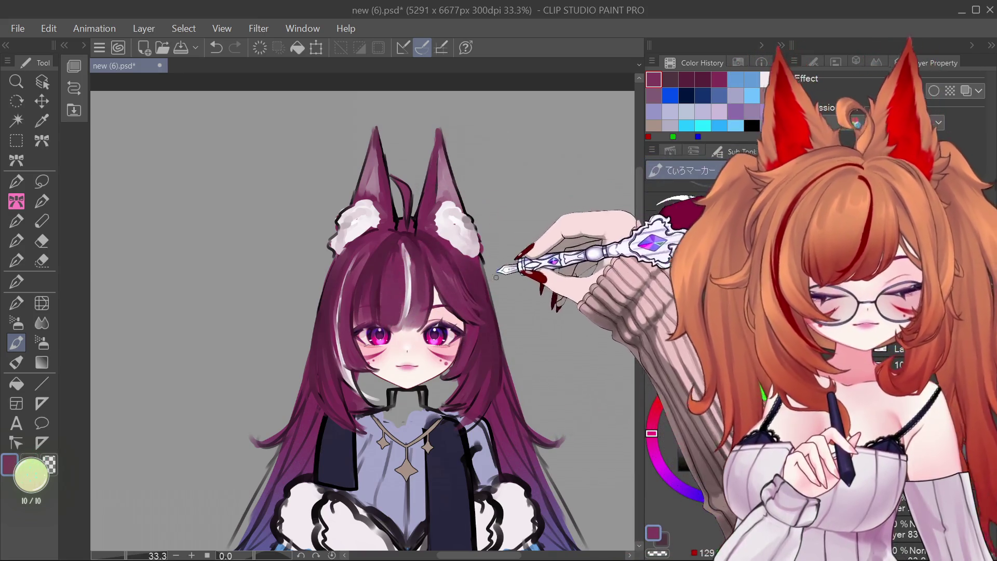
Lasso the fox ears and top hair, delete them, and deselect.
scroll(455, 276, "up", 1)
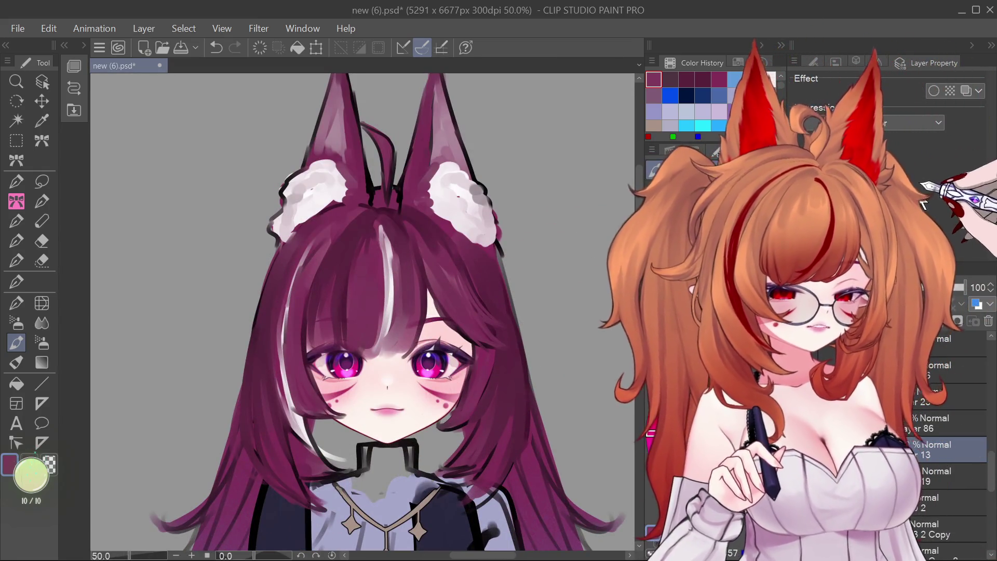
left_click_drag(364, 259, 363, 306)
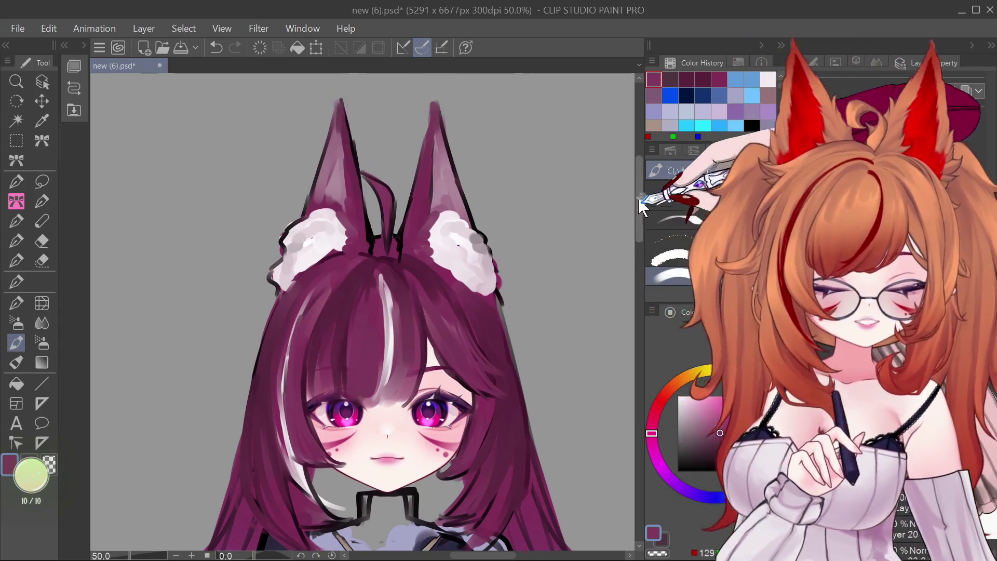
key("m")
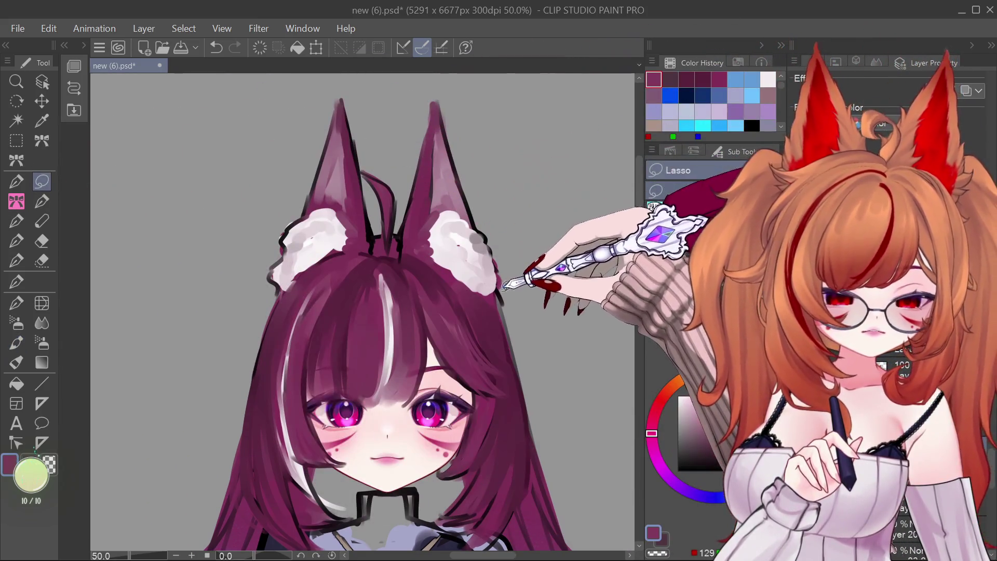
mouse_move(502, 298)
left_mouse_down()
mouse_move(461, 284)
mouse_move(255, 311)
mouse_move(576, 338)
left_mouse_up()
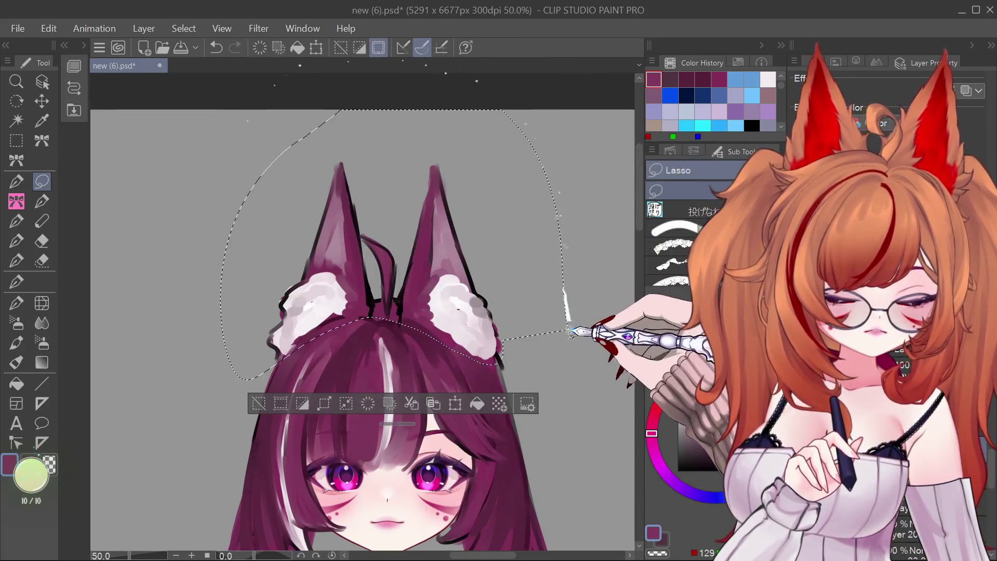
key("Delete")
key("ctrl+d")
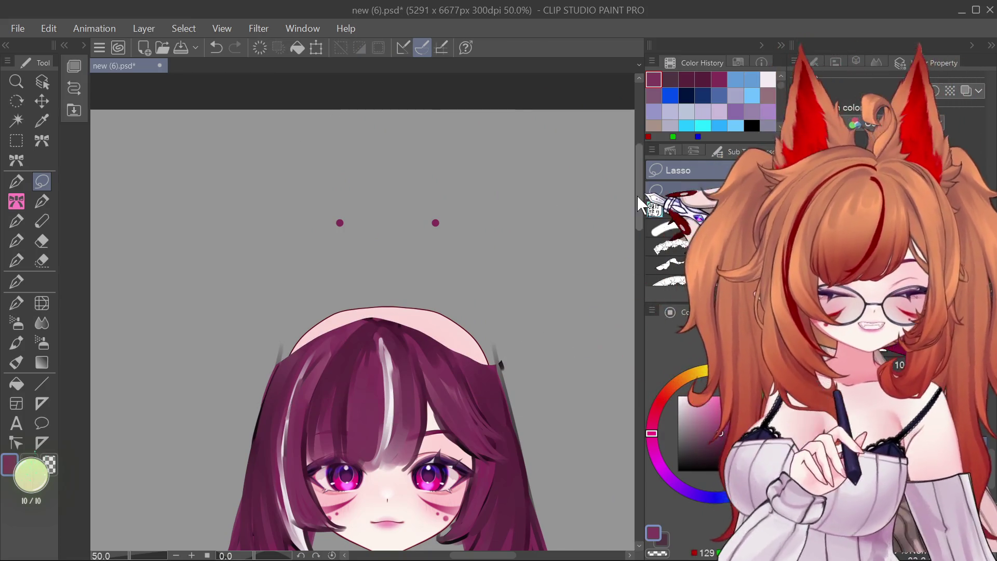
left_click_drag(636, 194, 633, 214)
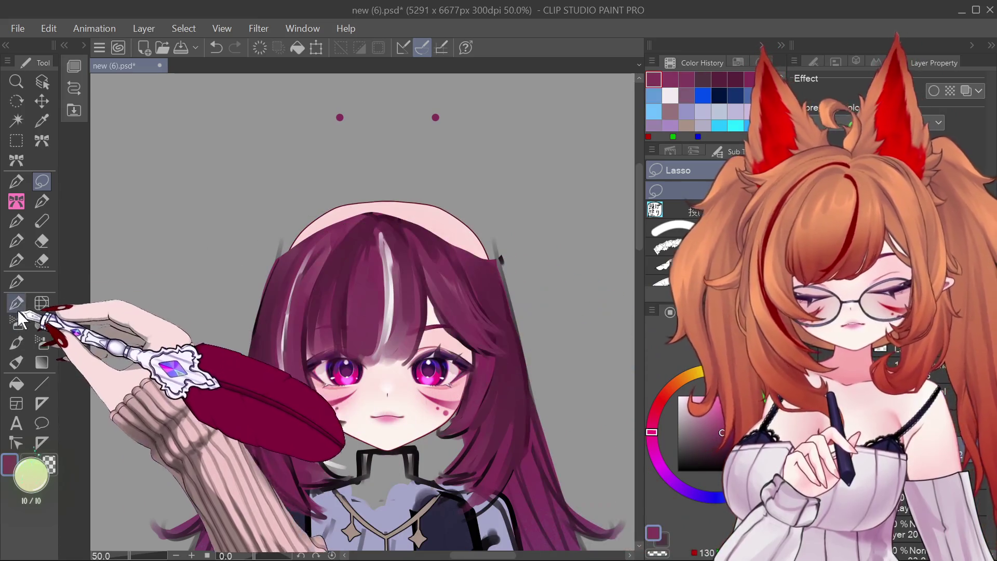
With the marker brush, compare the ear removal via undo/redo, then paint purple hair at the head's right edge.
left_click(16, 342)
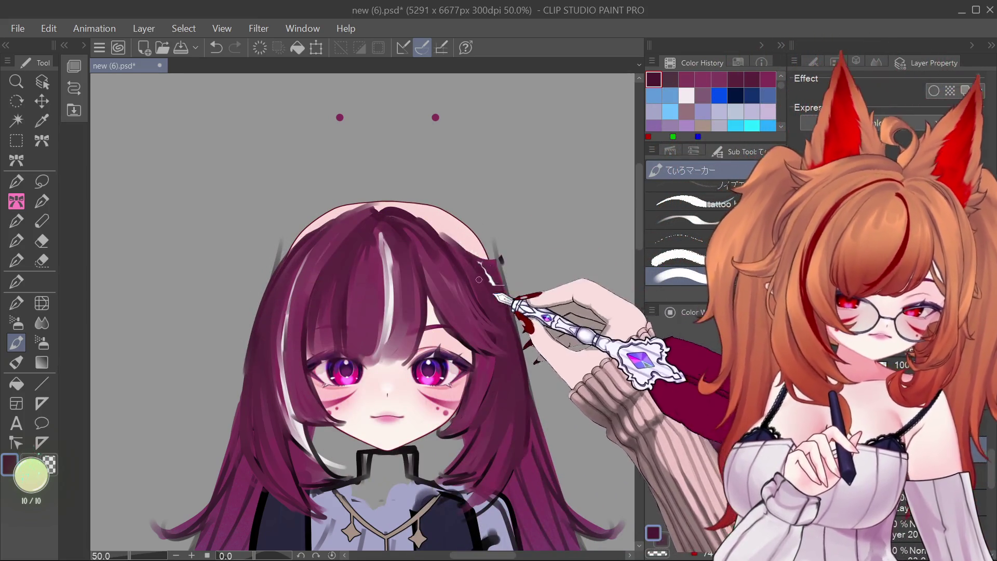
key("ctrl+z")
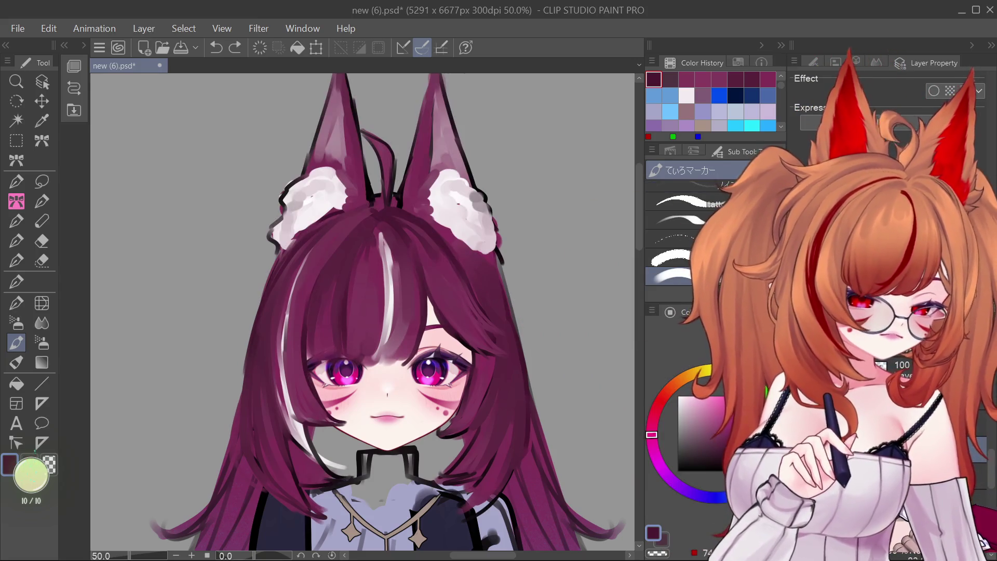
key("ctrl+y")
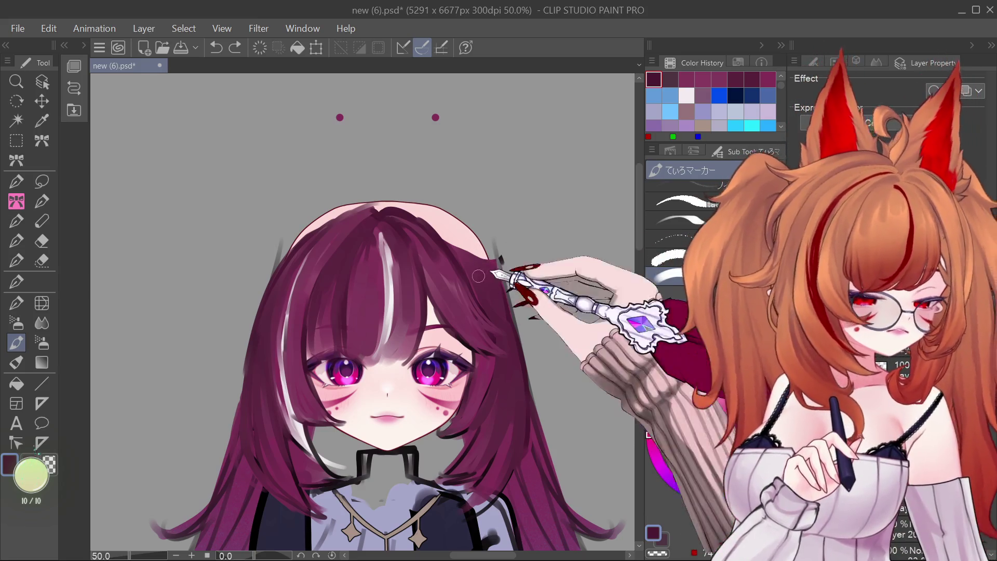
left_click_drag(478, 276, 493, 262)
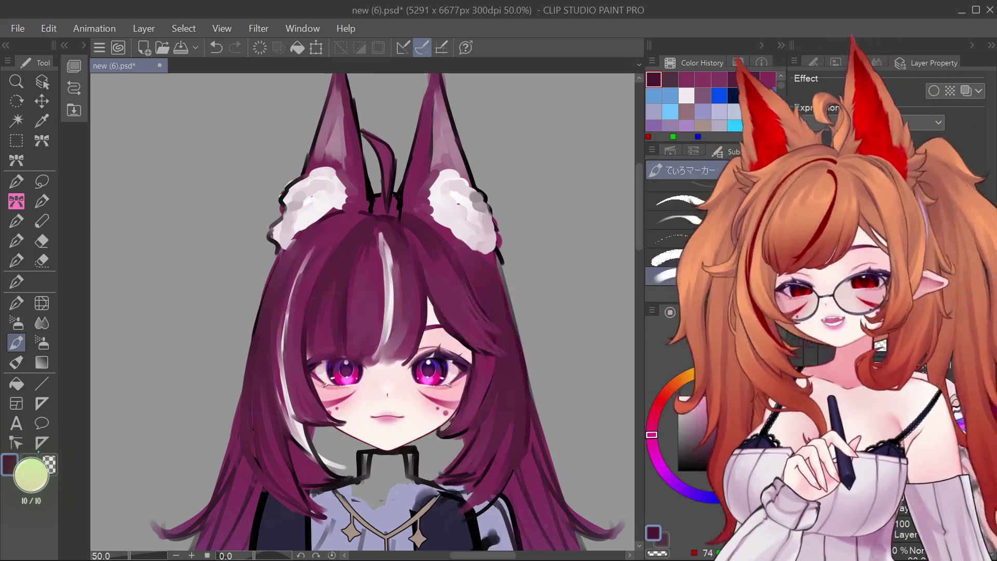
left_click(42, 181)
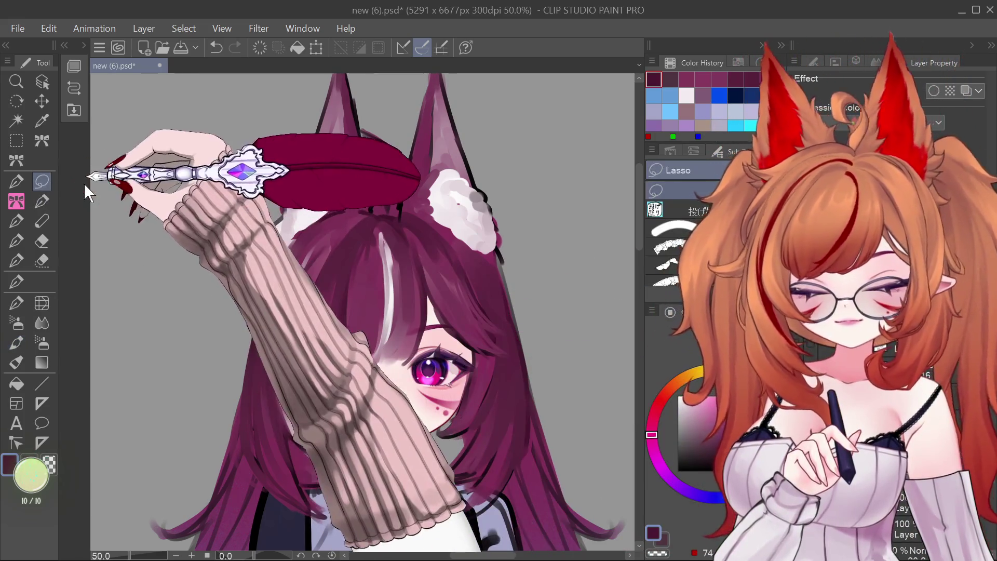
left_click_drag(386, 149, 381, 191)
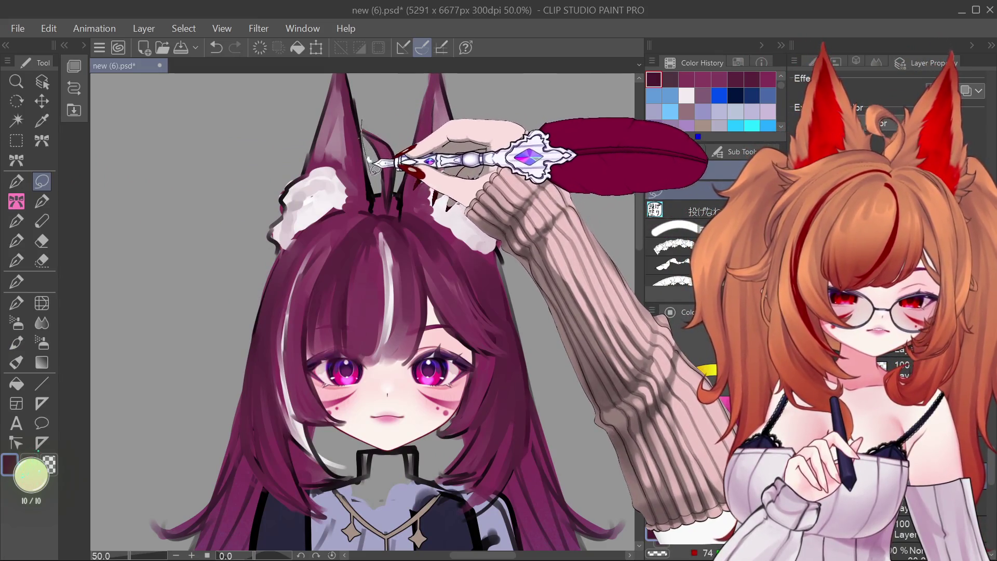
left_click_drag(380, 191, 358, 210)
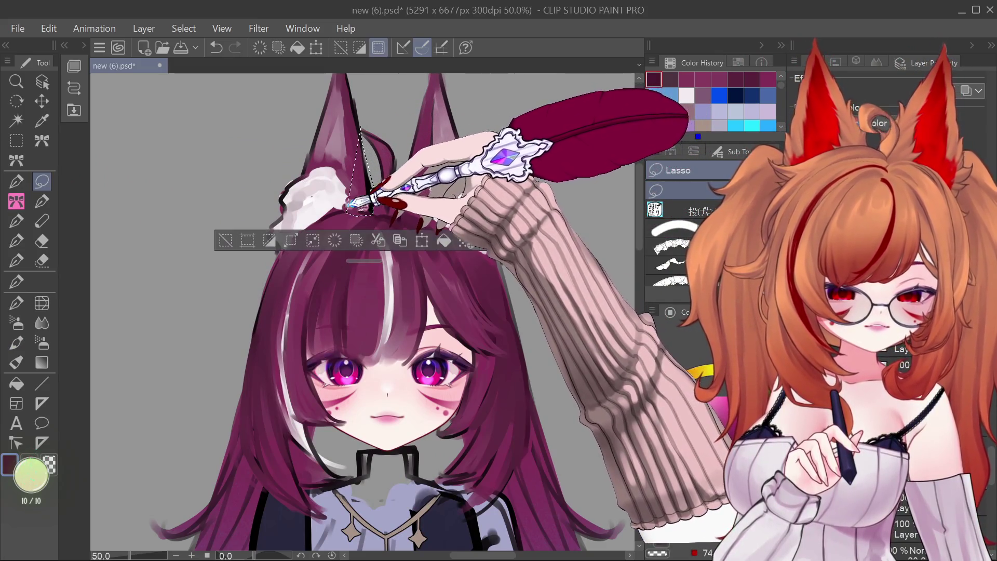
mouse_move(370, 113)
left_mouse_down()
mouse_move(313, 255)
mouse_move(396, 157)
mouse_move(387, 83)
left_mouse_up()
key("Delete")
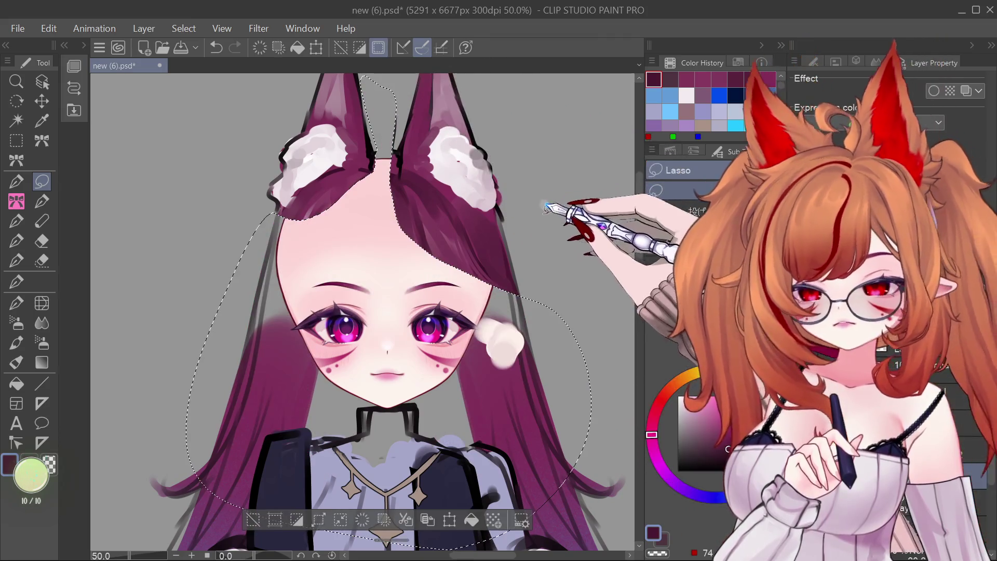
scroll(629, 268, "up", 3)
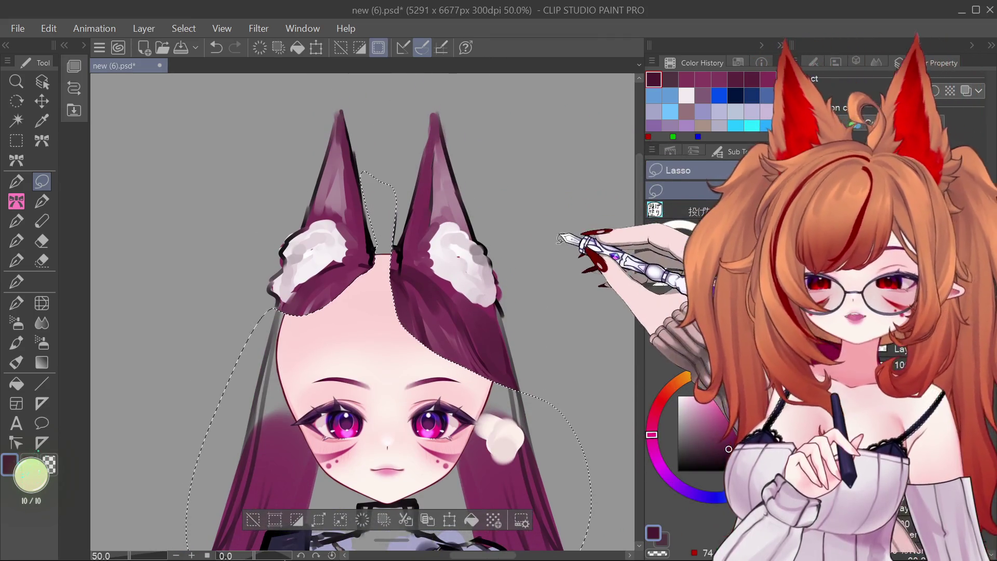
key("ctrl+d")
left_click_drag(401, 208, 436, 301)
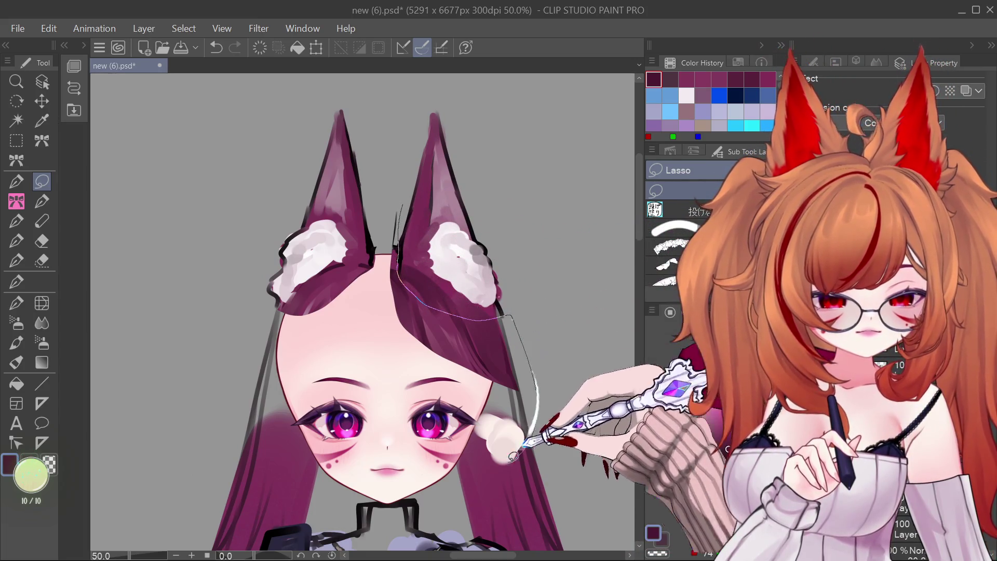
left_click_drag(436, 302, 394, 198)
key("Delete")
key("ctrl+d")
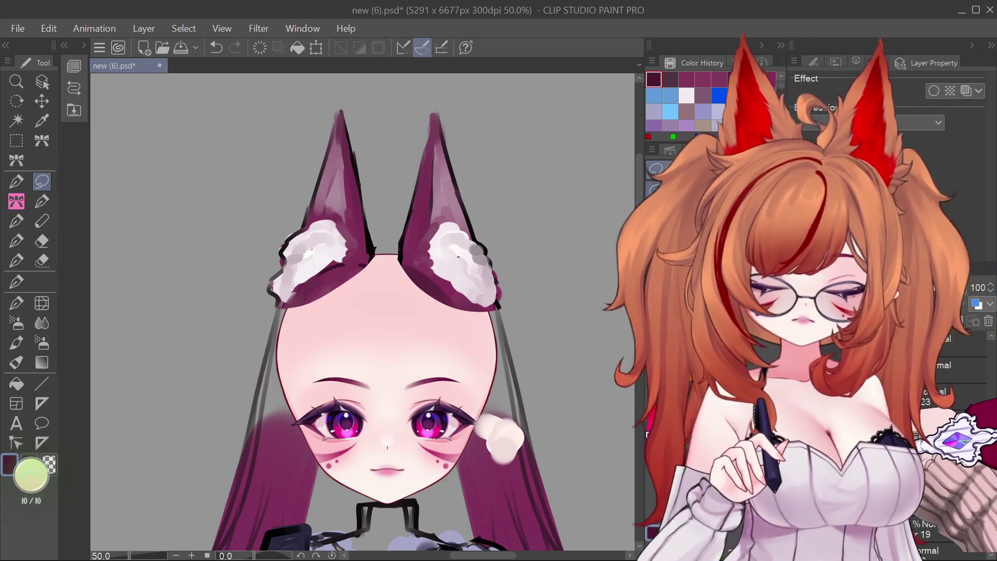
key("ctrl+z")
key("ctrl+y")
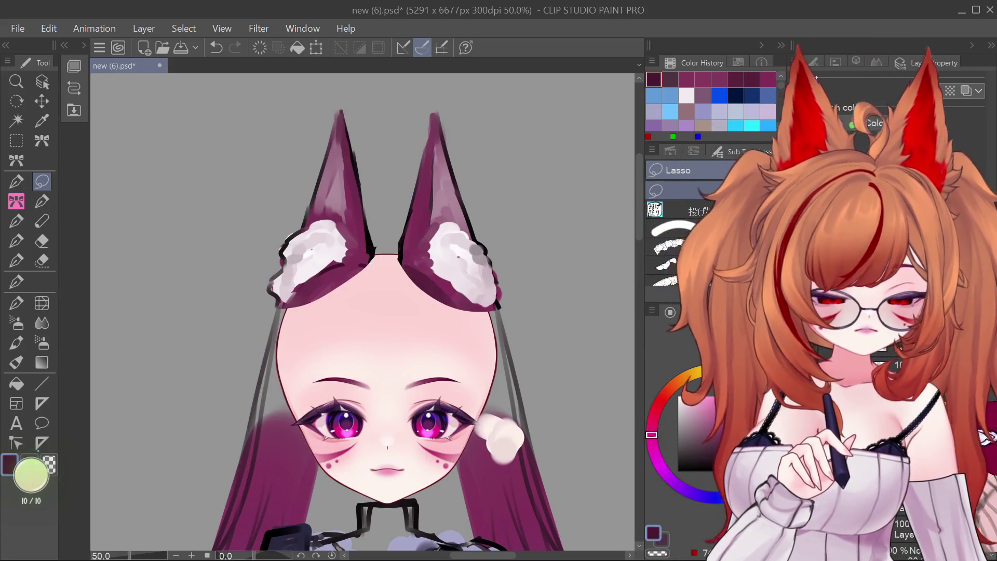
key("ctrl+y")
key("ctrl+z")
key("ctrl+z")
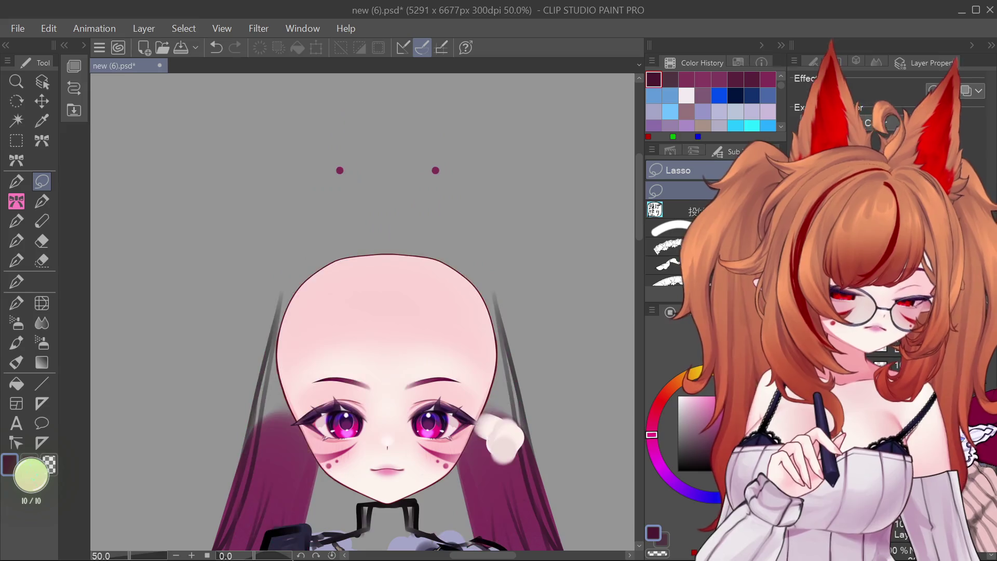
key("ctrl+y")
key("ctrl+y")
key("ctrl+y")
key("ctrl+y")
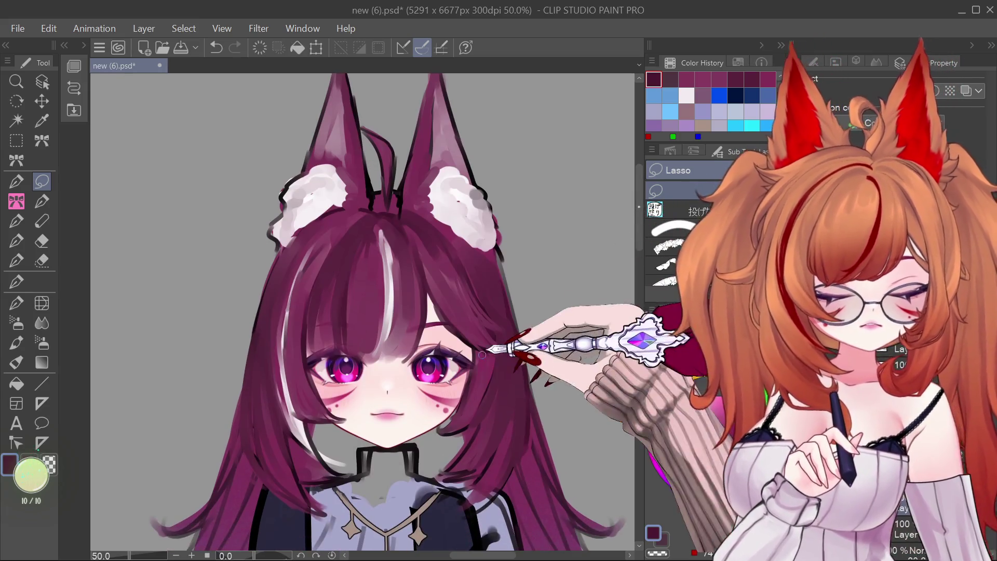
Lasso and delete the bangs and the hair across the top of the head.
left_click_drag(482, 311, 483, 303)
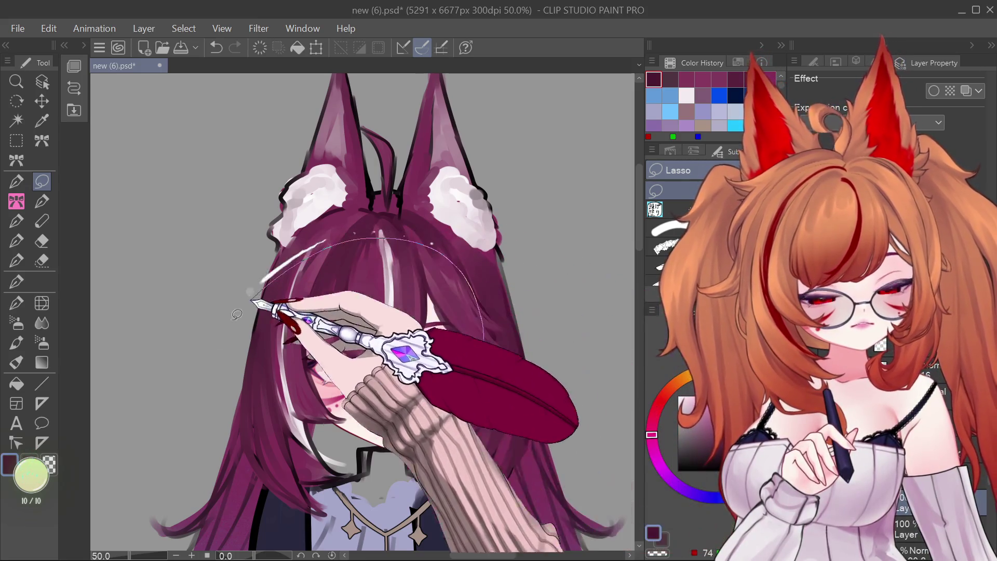
left_click_drag(484, 302, 412, 376)
key("Delete")
key("ctrl+d")
mouse_move(373, 211)
left_mouse_down()
mouse_move(450, 238)
mouse_move(374, 213)
left_mouse_up()
key("Delete")
key("ctrl+d")
Lasso and delete the right and left fox ears and a leftover bit above the head.
mouse_move(506, 271)
left_mouse_down()
mouse_move(415, 133)
mouse_move(546, 210)
left_mouse_up()
key("Delete")
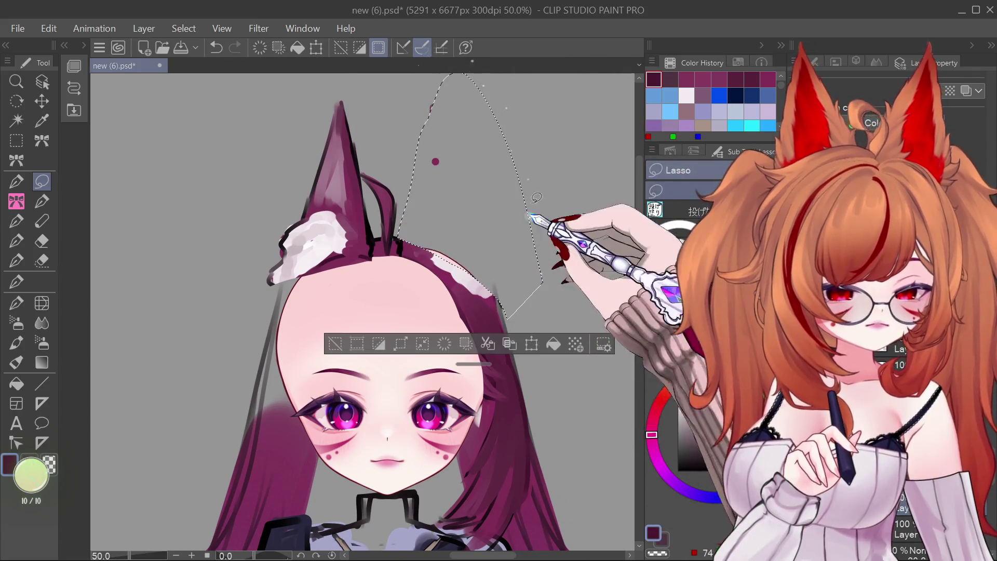
key("ctrl+d")
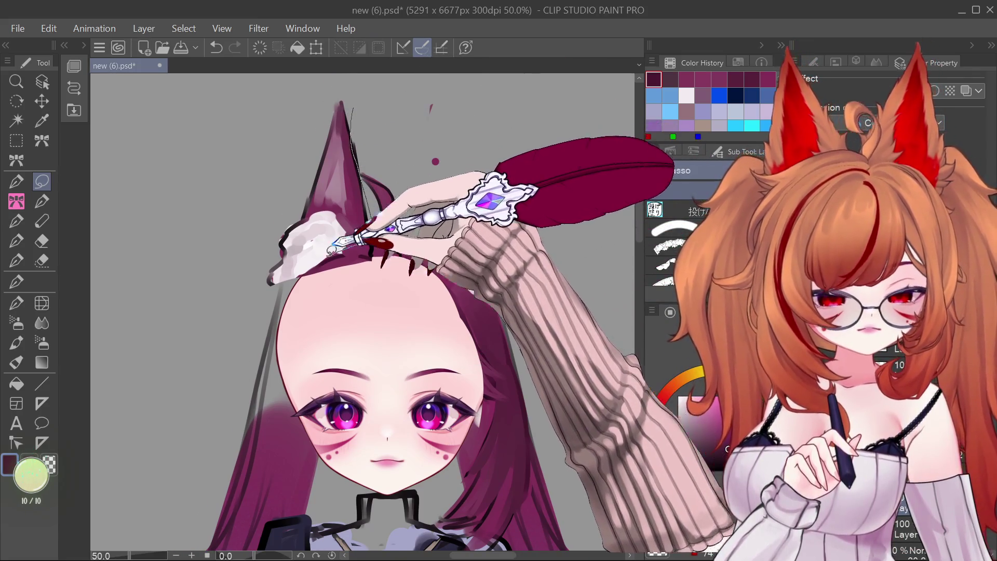
left_click_drag(373, 253, 375, 257)
key("Delete")
key("ctrl+d")
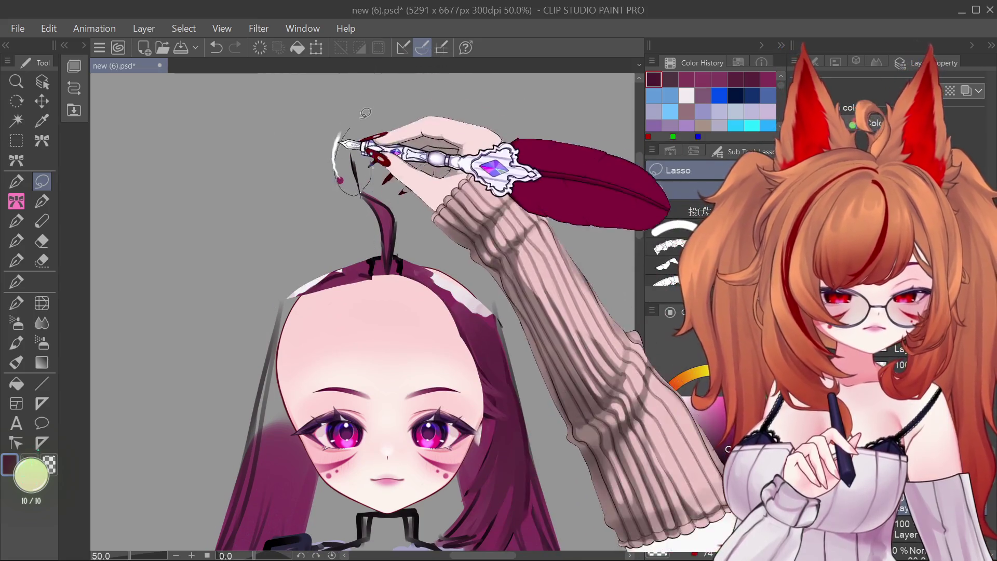
left_click_drag(435, 179, 432, 179)
key("ctrl+d")
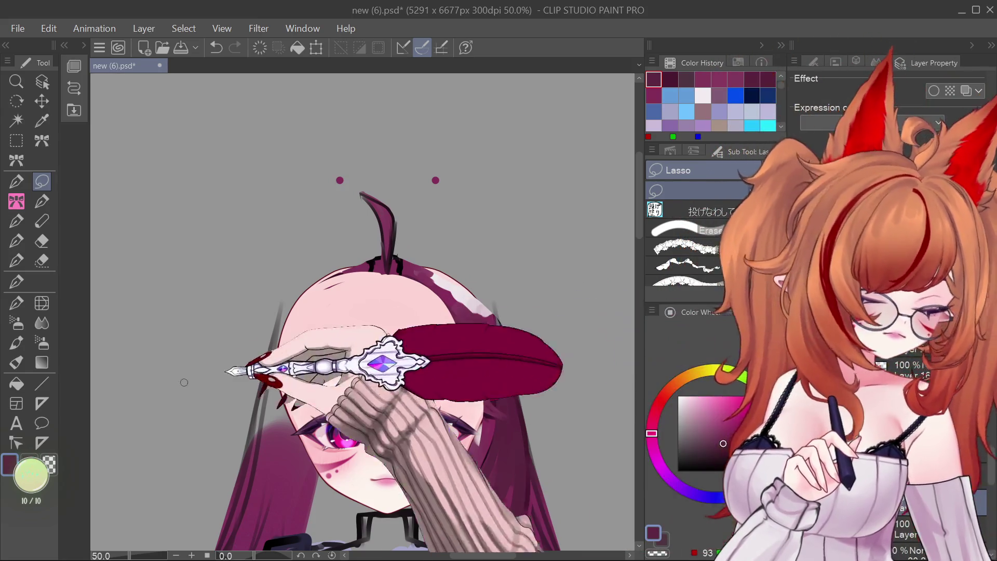
left_click(18, 341)
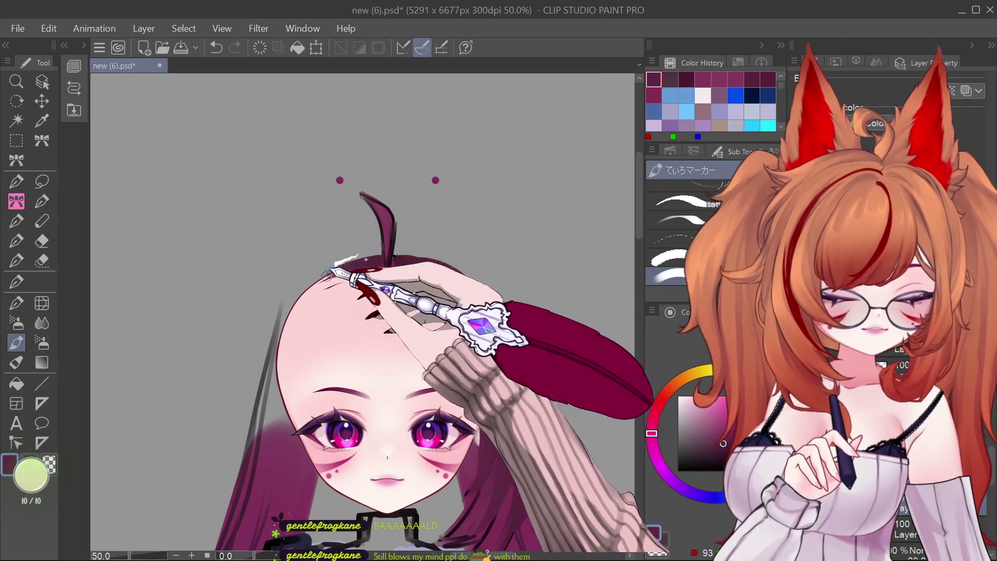
Paint dark purple hair strokes along the top-left of the head.
left_click_drag(337, 279, 395, 270)
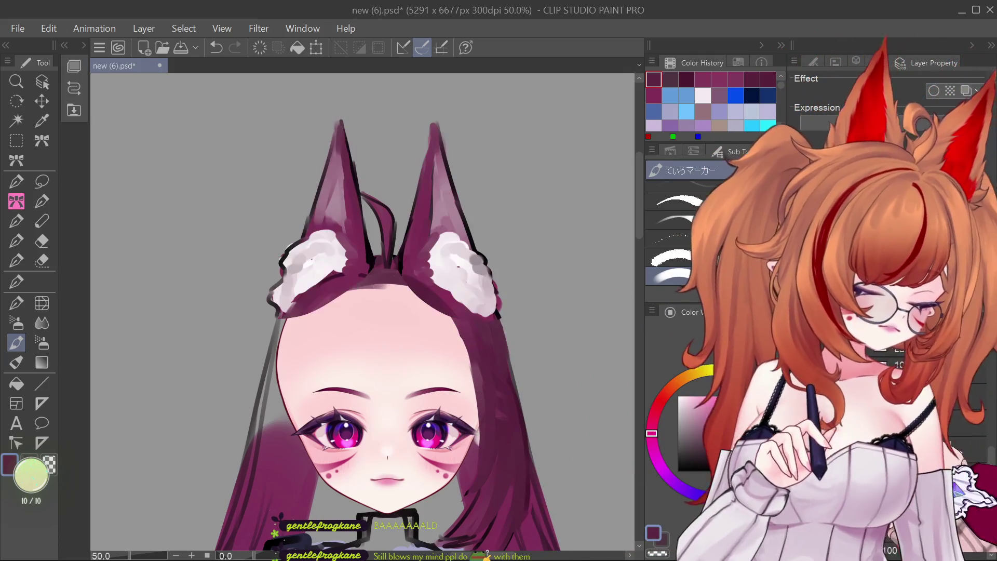
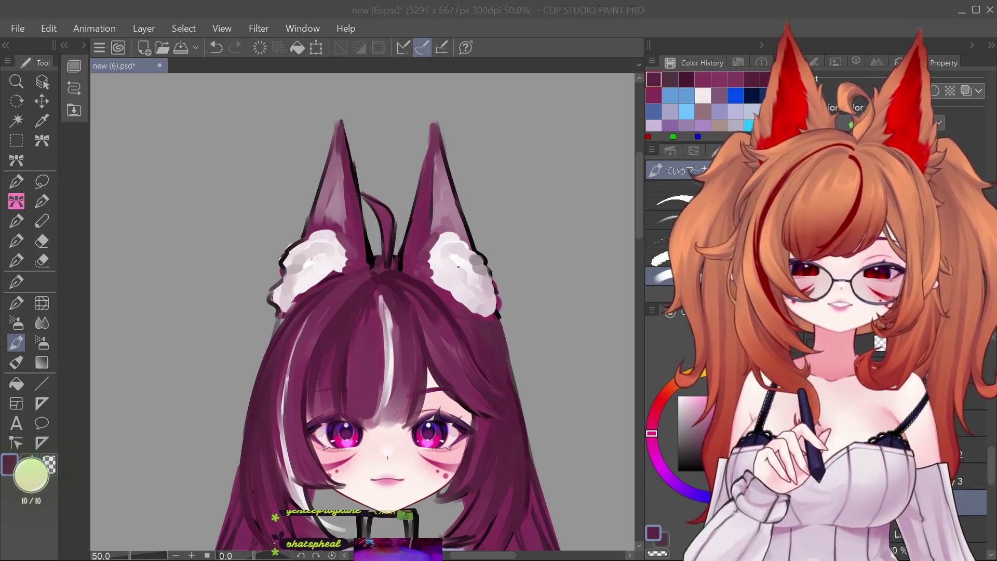
Scroll the canvas down to show the collared outfit and star necklace below the face.
scroll(384, 244, "down", 1)
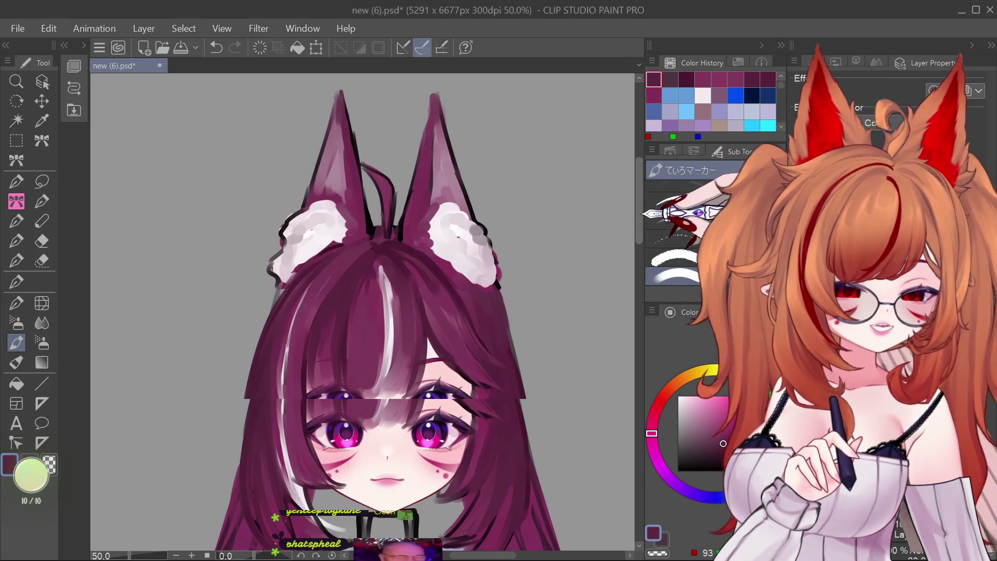
scroll(633, 235, "down", 2)
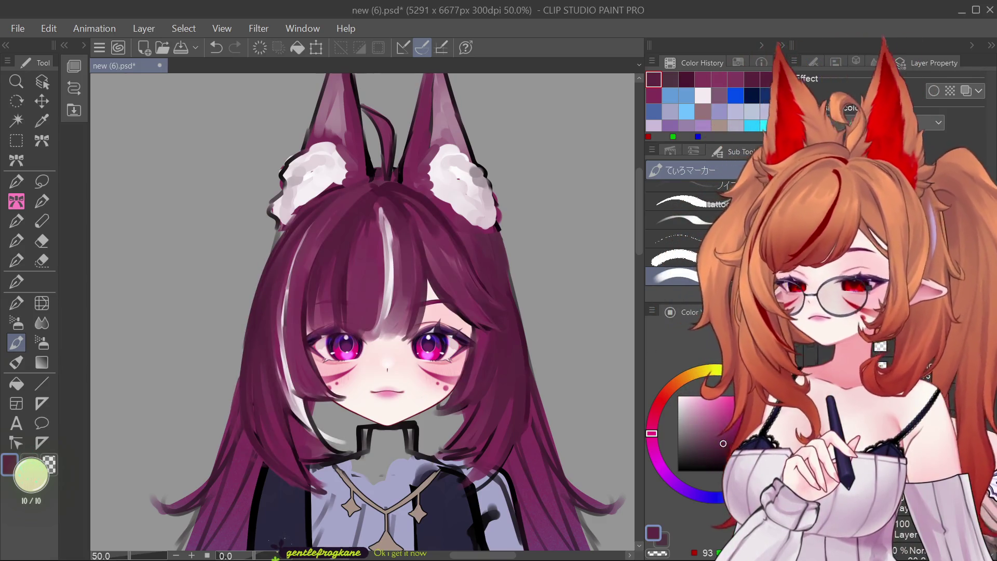
Lasso the hair on the left side of the head and delete it, exposing forehead and cheek.
left_click(42, 180)
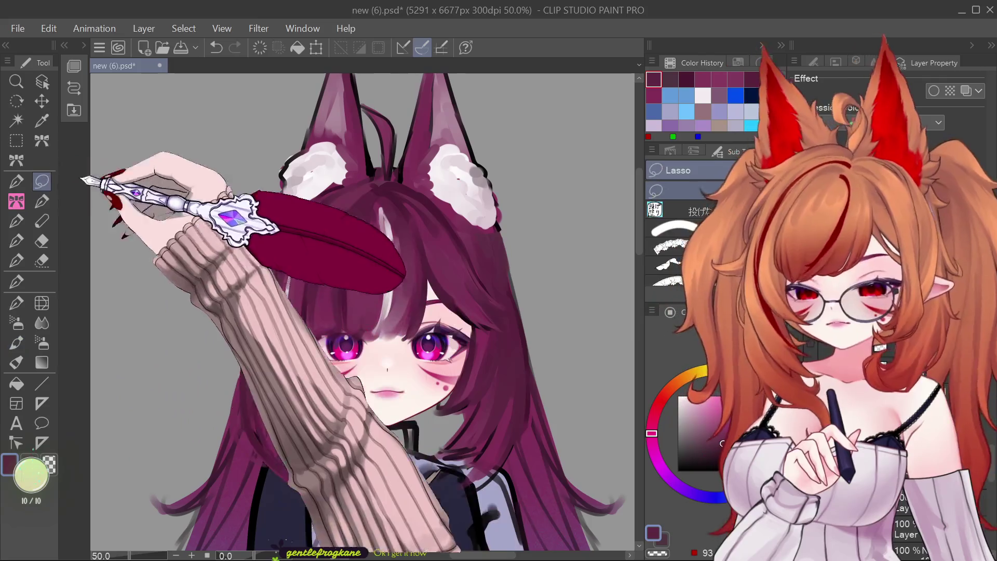
mouse_move(388, 170)
left_mouse_down()
mouse_move(343, 373)
mouse_move(386, 156)
left_mouse_up()
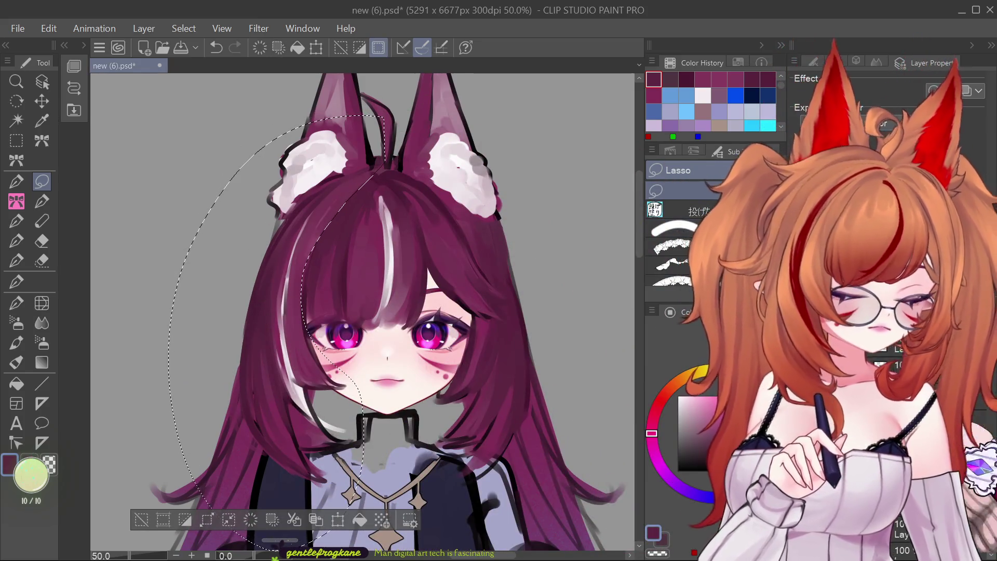
left_click(984, 500)
left_click(985, 500)
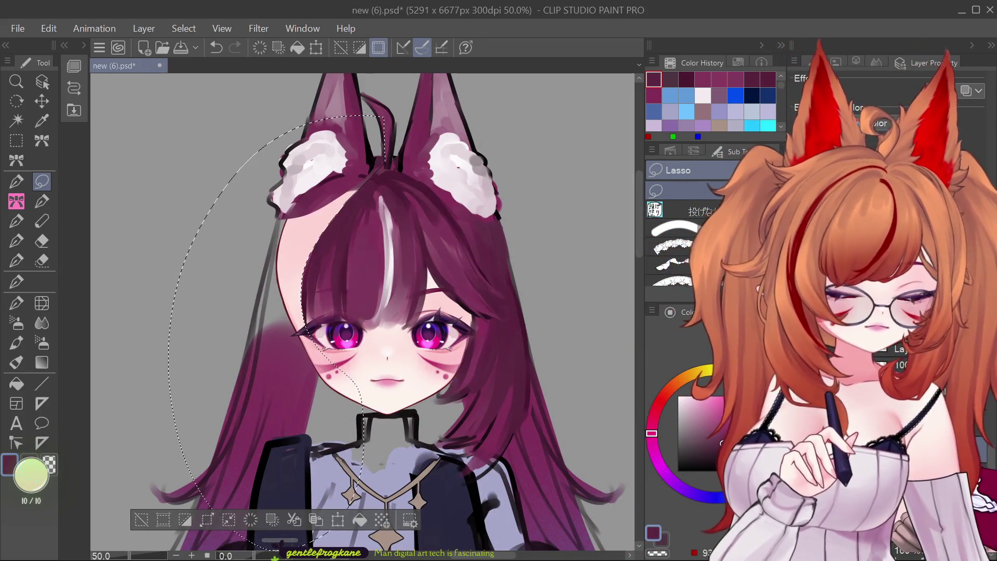
key("ctrl+d")
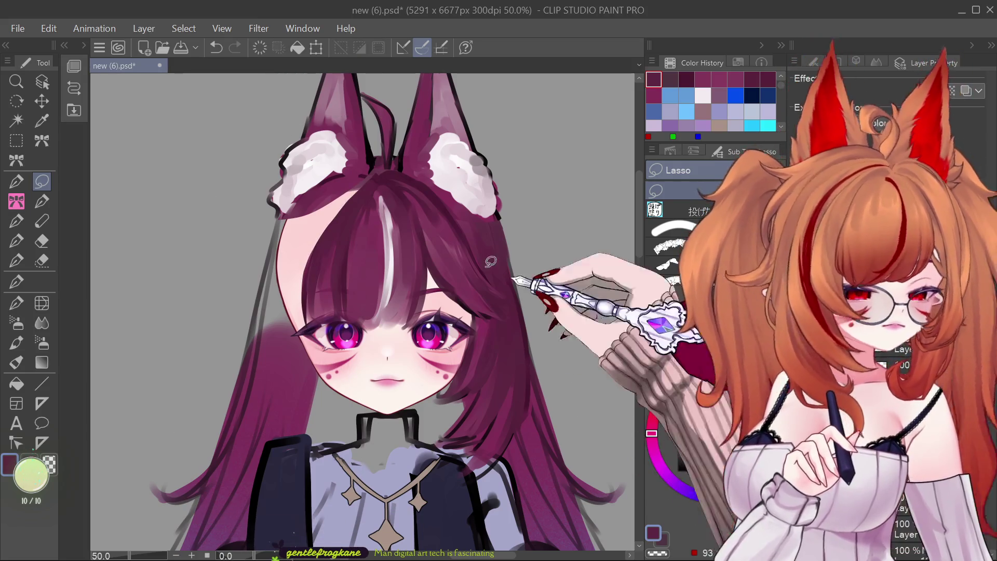
mouse_move(374, 169)
left_mouse_down()
mouse_move(474, 244)
mouse_move(475, 310)
mouse_move(369, 161)
left_mouse_up()
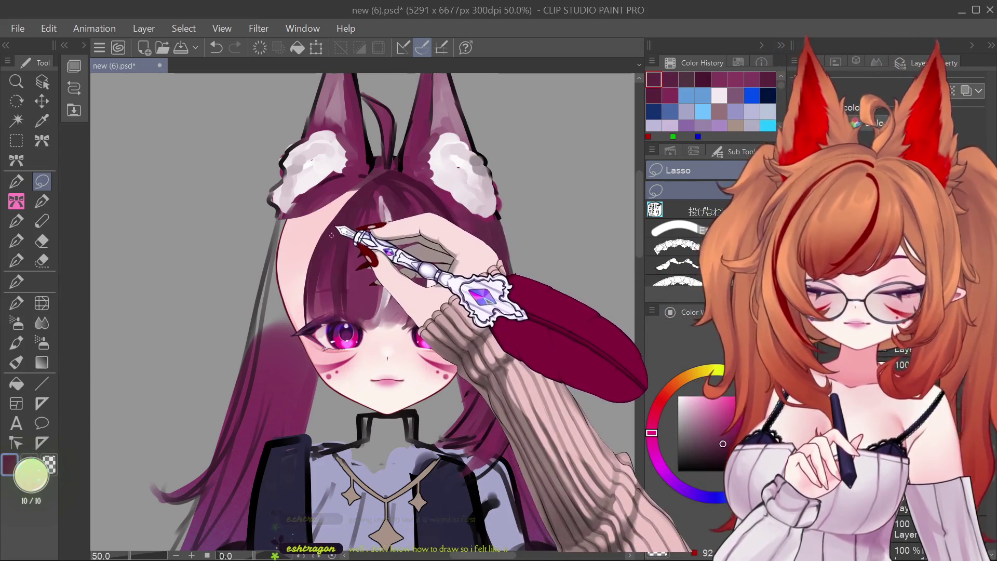
Paint over the white bang streak with the purple sub colour, leaving a solid purple fringe.
left_click(17, 342)
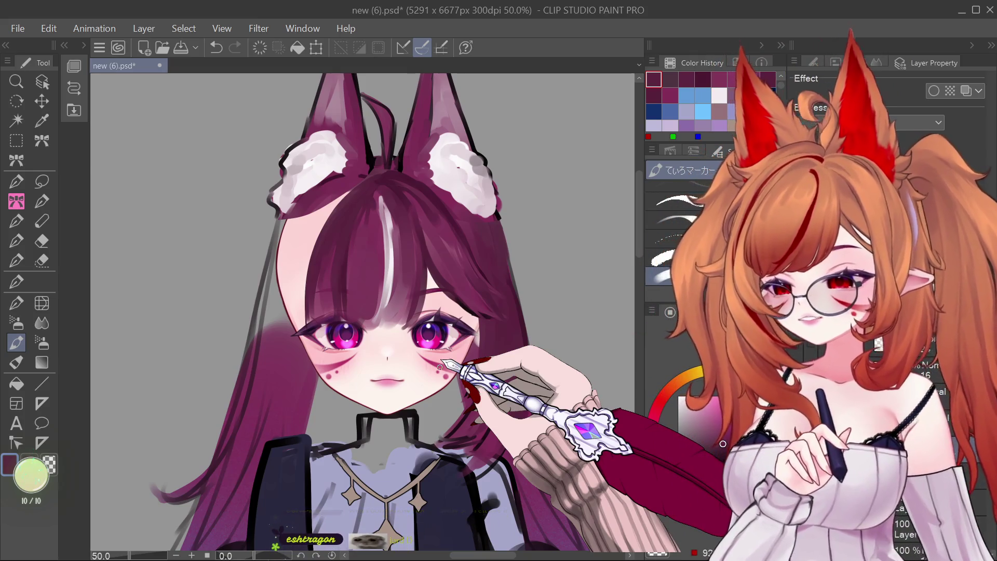
mouse_move(412, 212)
left_mouse_down()
mouse_move(404, 192)
mouse_move(361, 231)
mouse_move(372, 230)
left_mouse_up()
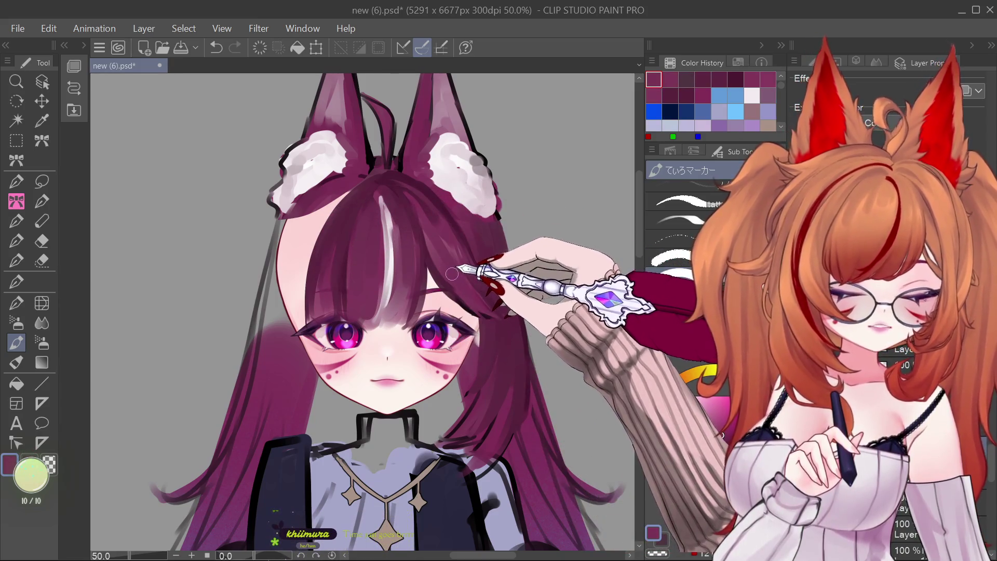
left_click(28, 459)
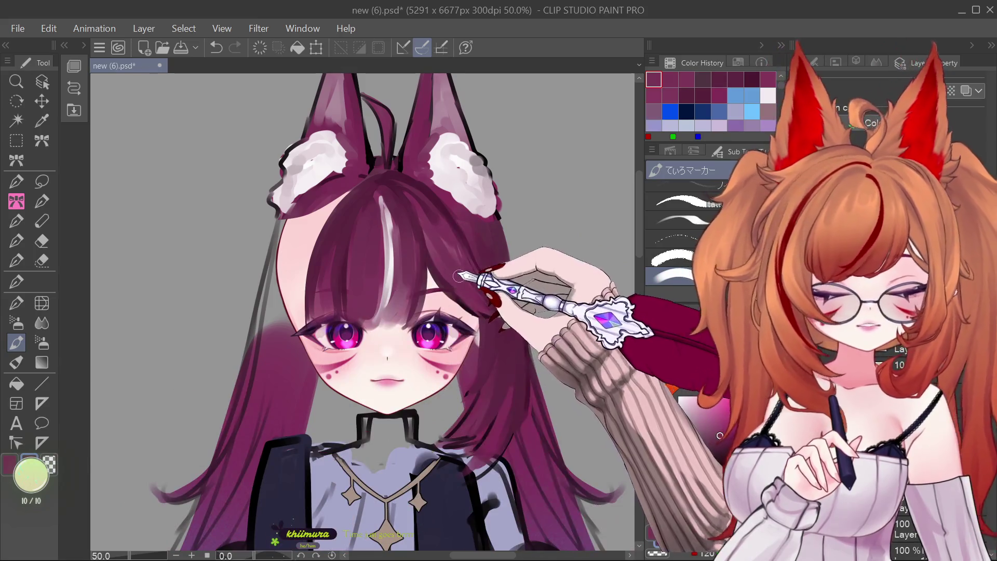
mouse_move(382, 203)
left_mouse_down()
mouse_move(393, 261)
mouse_move(407, 238)
left_mouse_up()
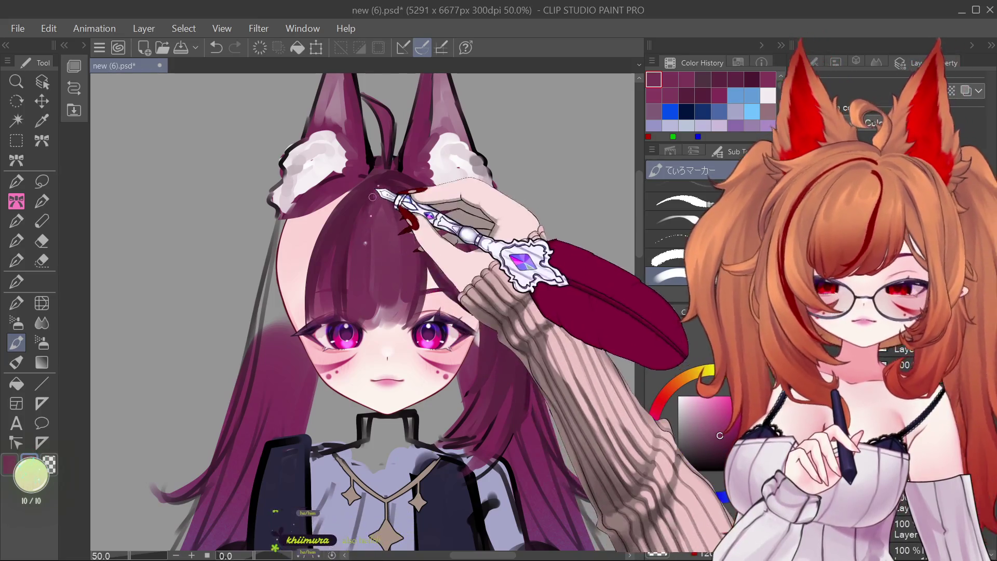
left_click_drag(388, 291, 389, 269)
key("ctrl+z")
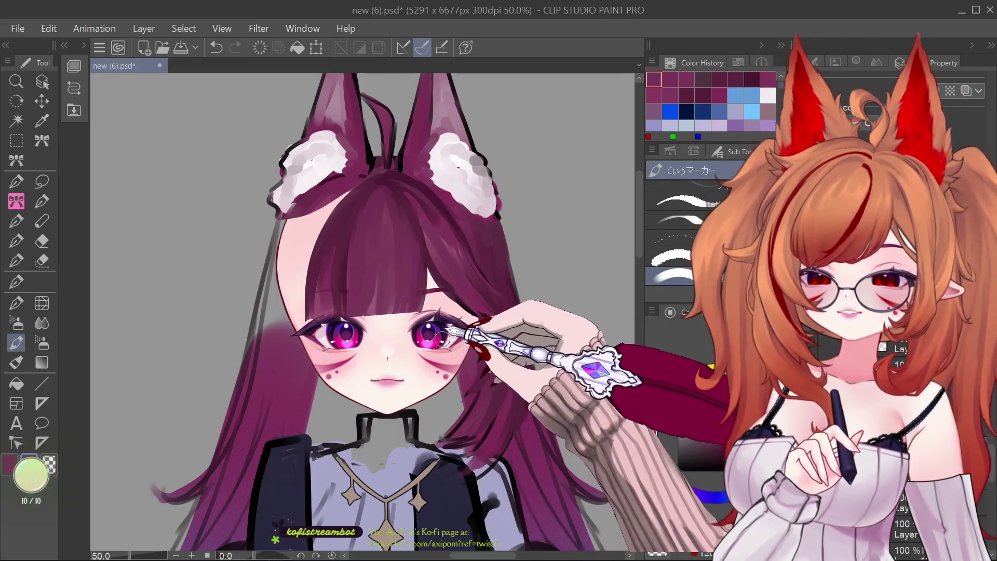
left_click_drag(470, 361, 452, 312)
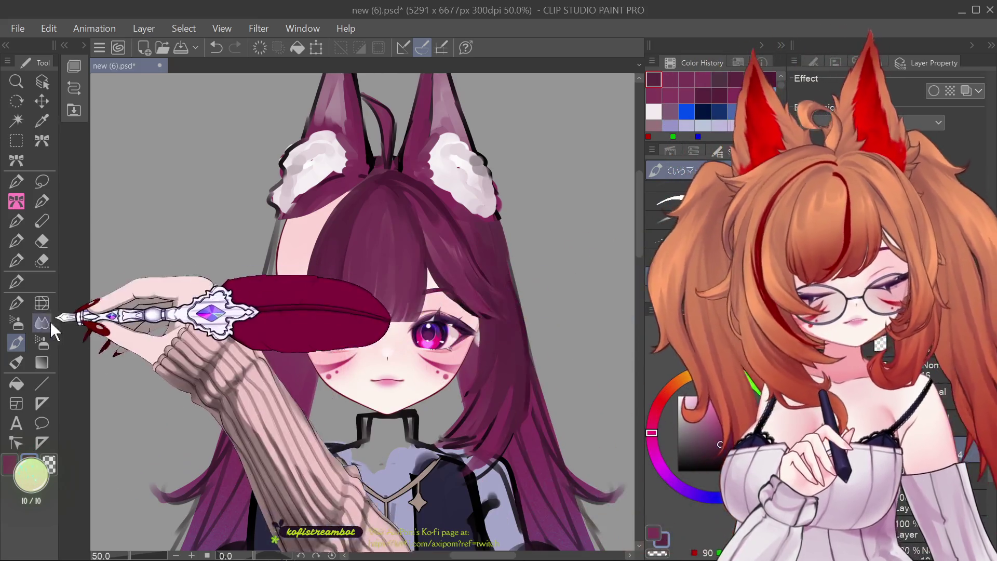
left_click(16, 301)
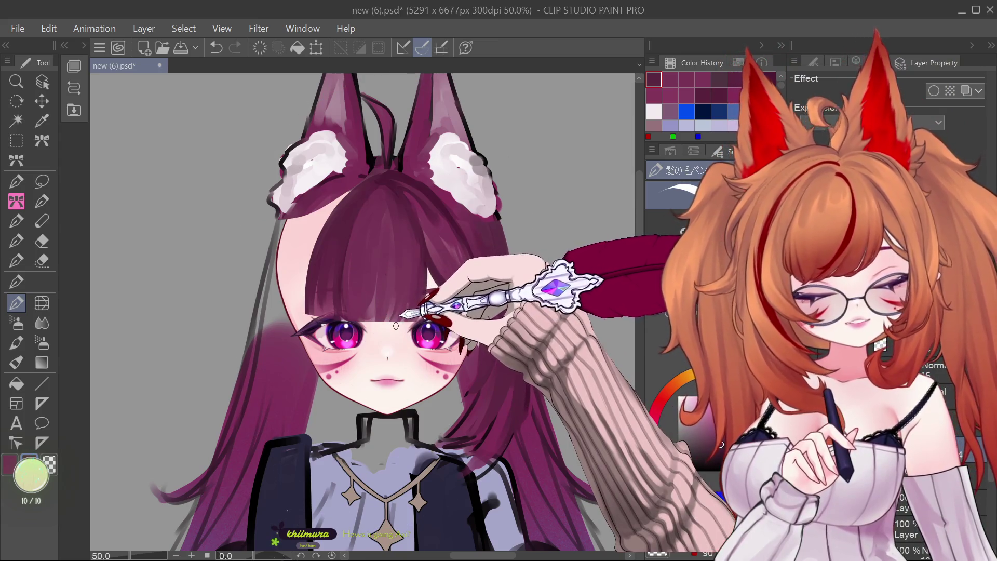
Paint strand strokes over the bangs and left hair edge, undoing one misplaced stroke.
left_click_drag(403, 325, 405, 279)
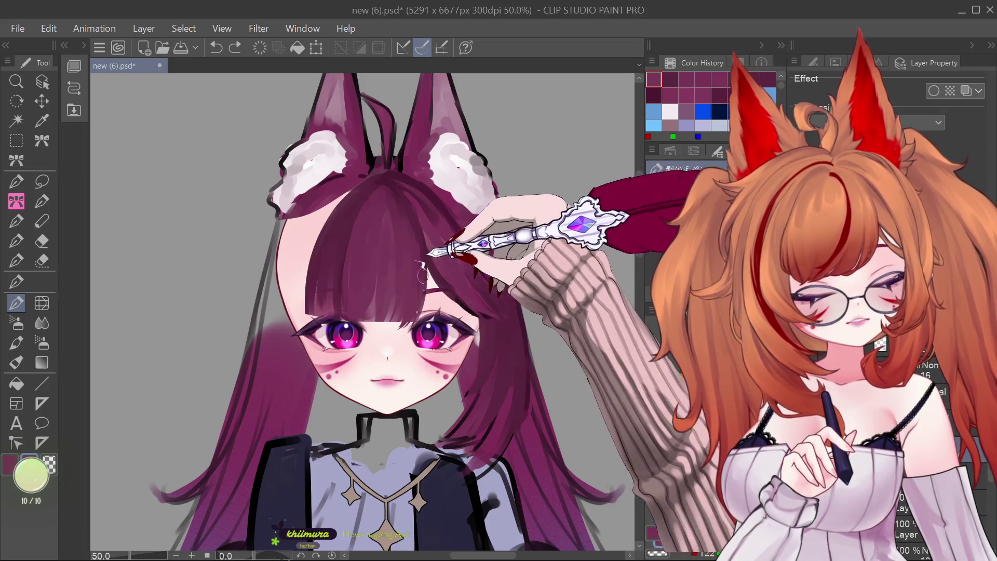
left_click_drag(408, 333, 418, 282)
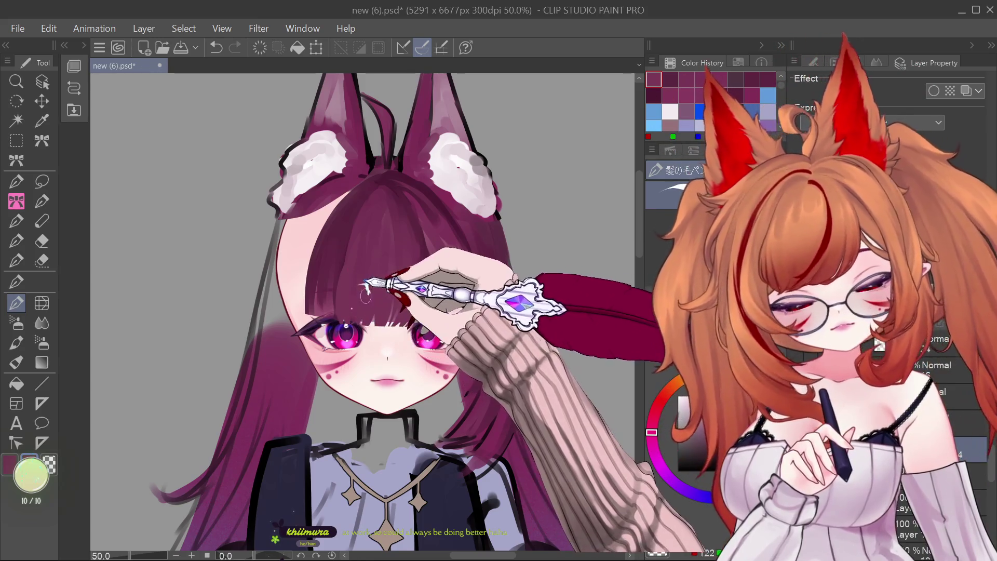
left_click_drag(345, 317, 335, 329)
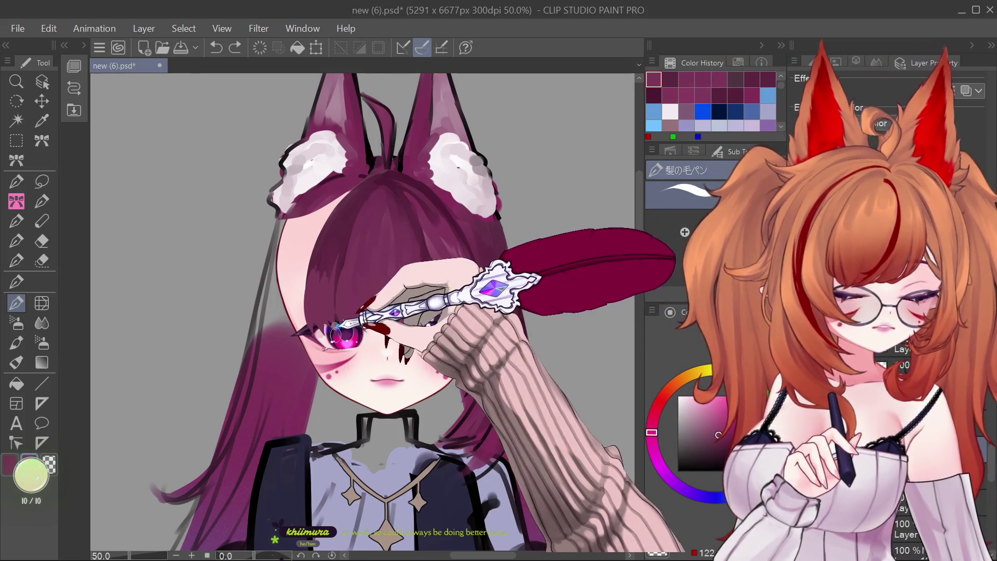
left_click_drag(335, 333, 347, 254)
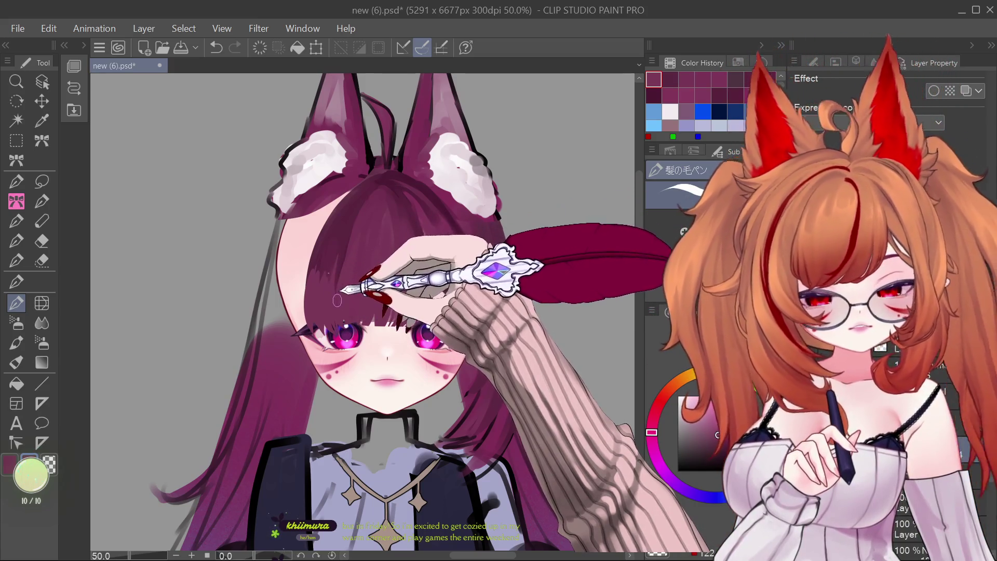
key("ctrl+z")
left_click_drag(310, 270, 310, 298)
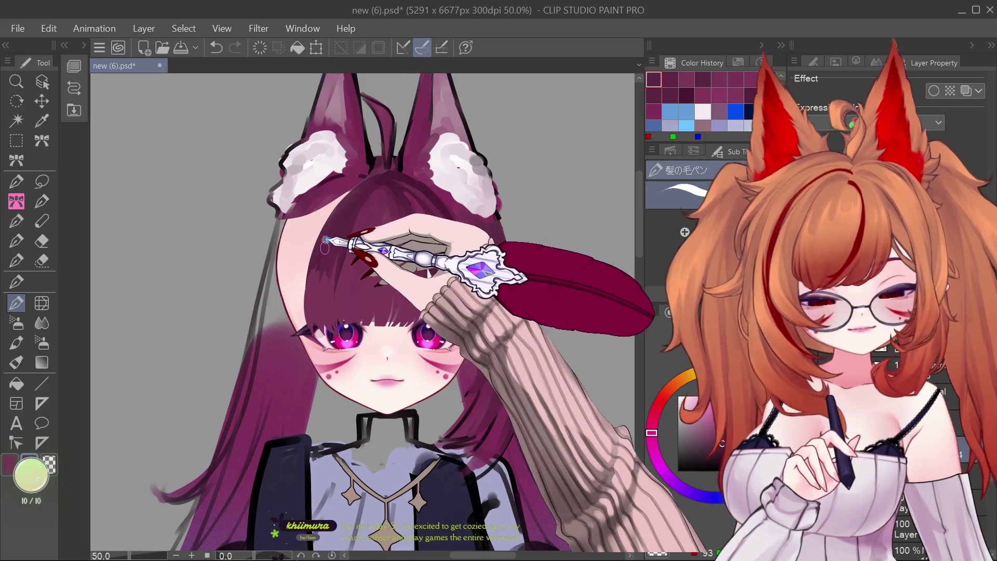
Add light highlight strokes across the top of the hair with the marker, then zoom out.
key("p")
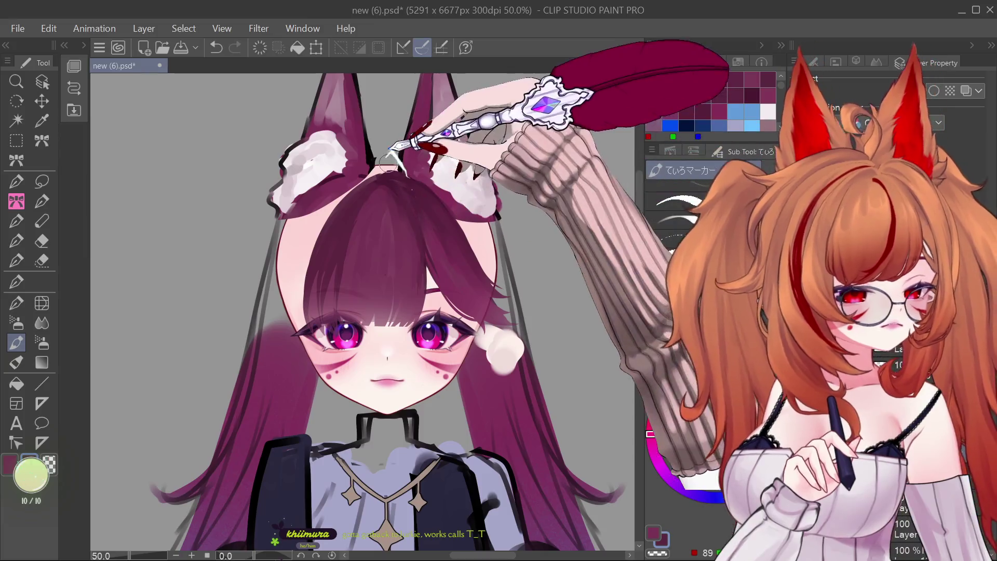
mouse_move(368, 168)
left_mouse_down()
mouse_move(326, 231)
mouse_move(381, 213)
left_mouse_up()
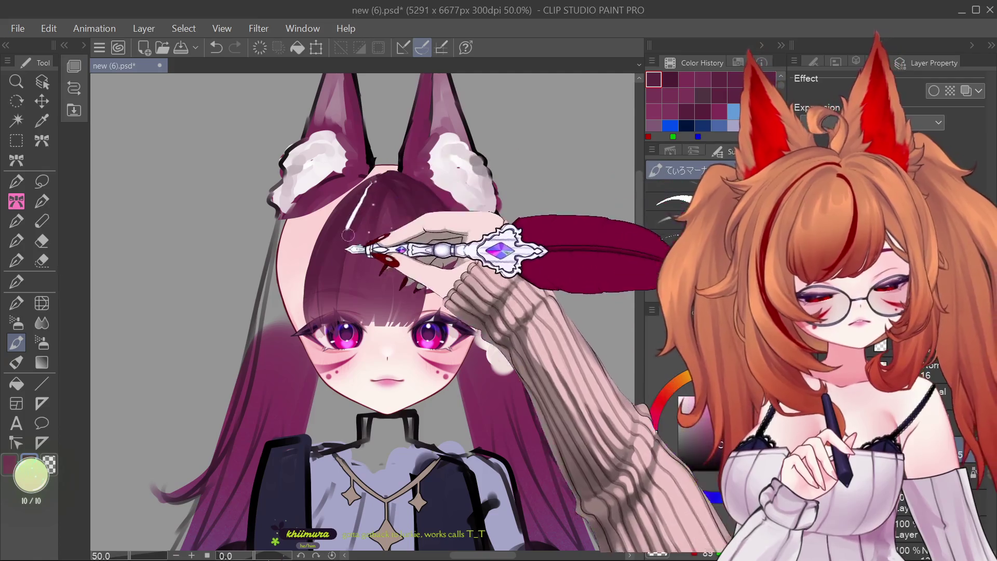
left_click_drag(363, 191, 403, 165)
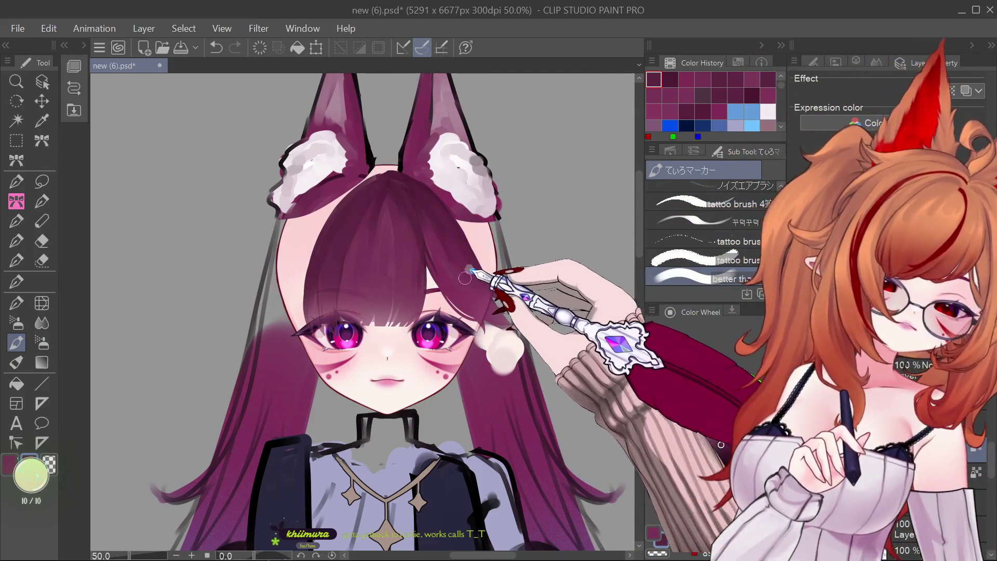
key("ctrl+minus")
key("ctrl+minus")
key("ctrl+minus")
scroll(463, 278, "up", 3)
scroll(463, 277, "up", 2)
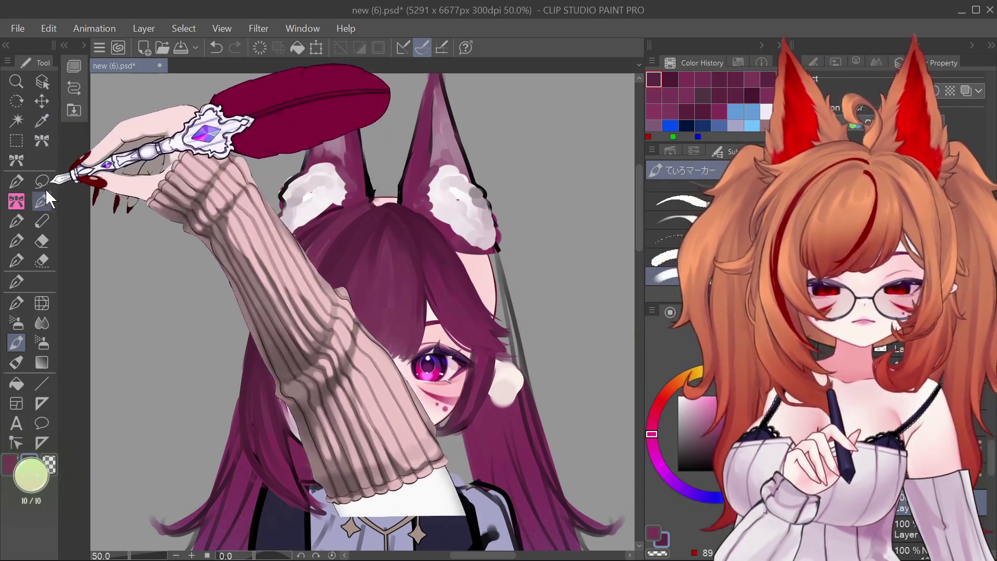
Lasso-delete the right and left halves of the bangs, then undo to restore them.
left_click(43, 184)
left_click_drag(385, 207, 521, 172)
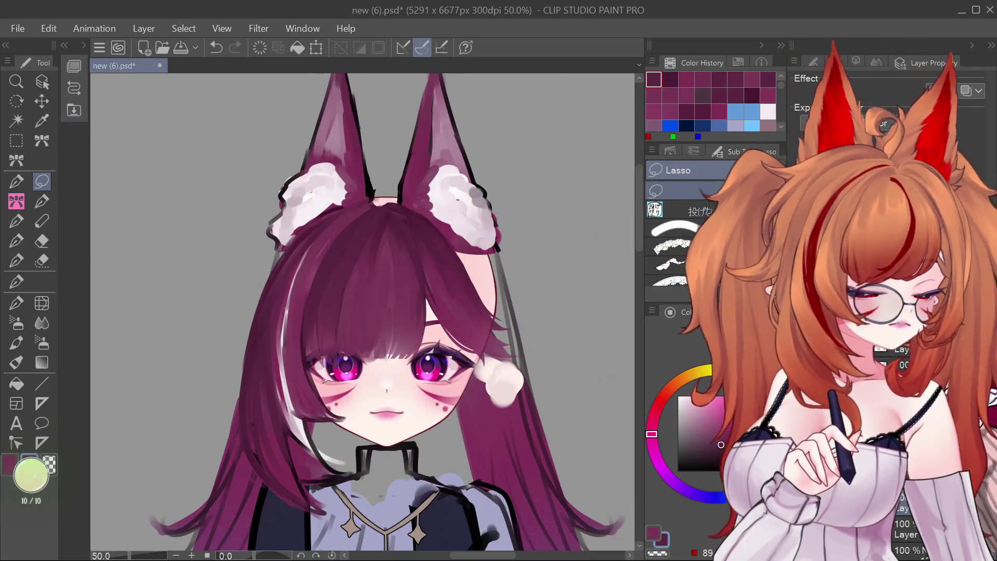
key("Delete")
left_click_drag(384, 218, 387, 359)
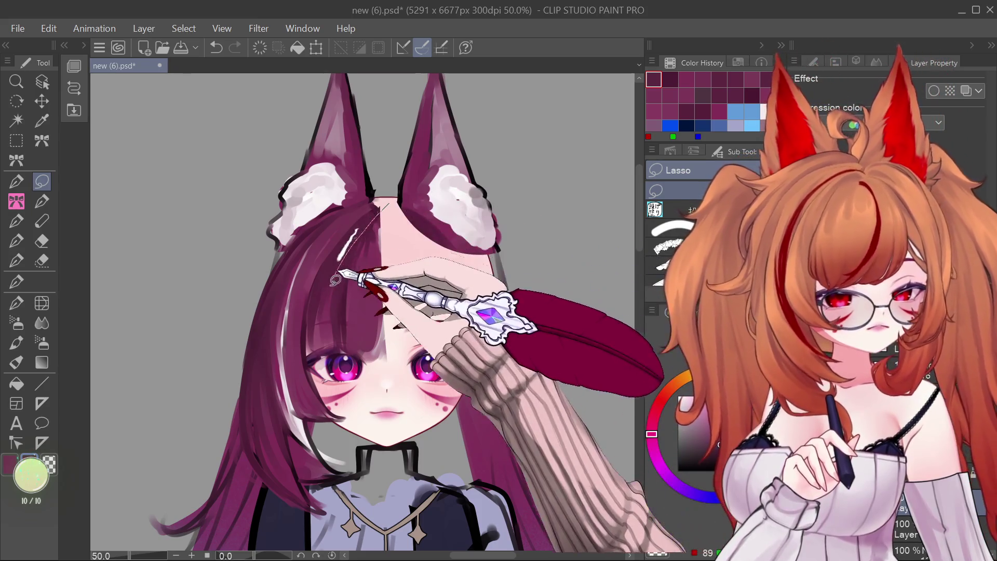
key("Delete")
key("ctrl+d")
left_click_drag(384, 205, 410, 207)
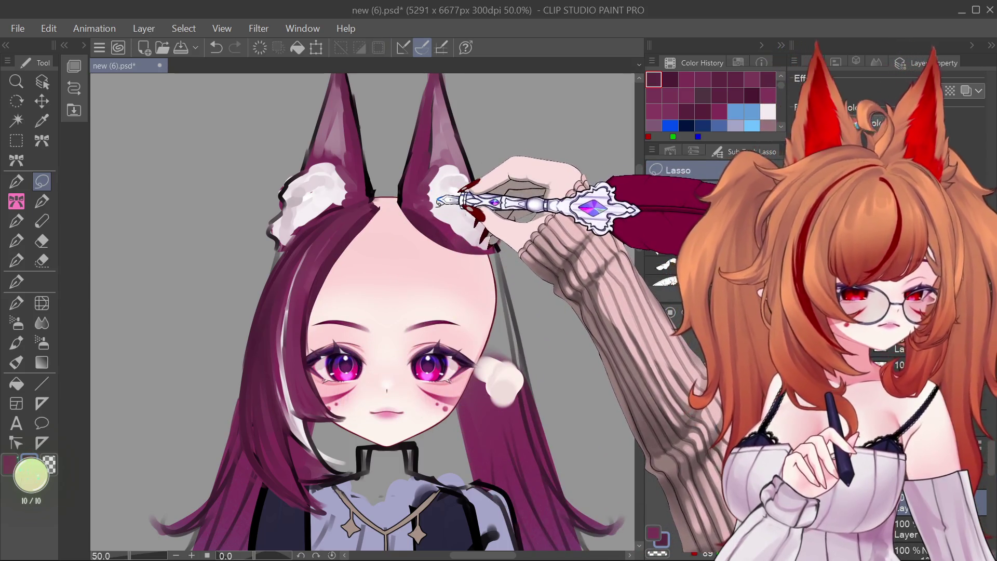
key("ctrl+z")
key("ctrl+z")
key("ctrl+z")
key("ctrl+z")
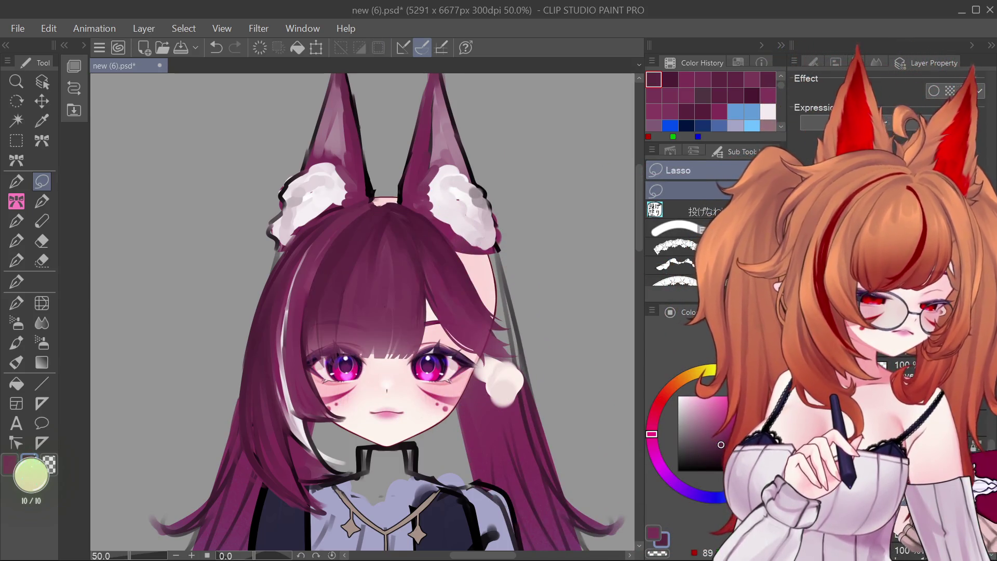
scroll(642, 227, "down", 3)
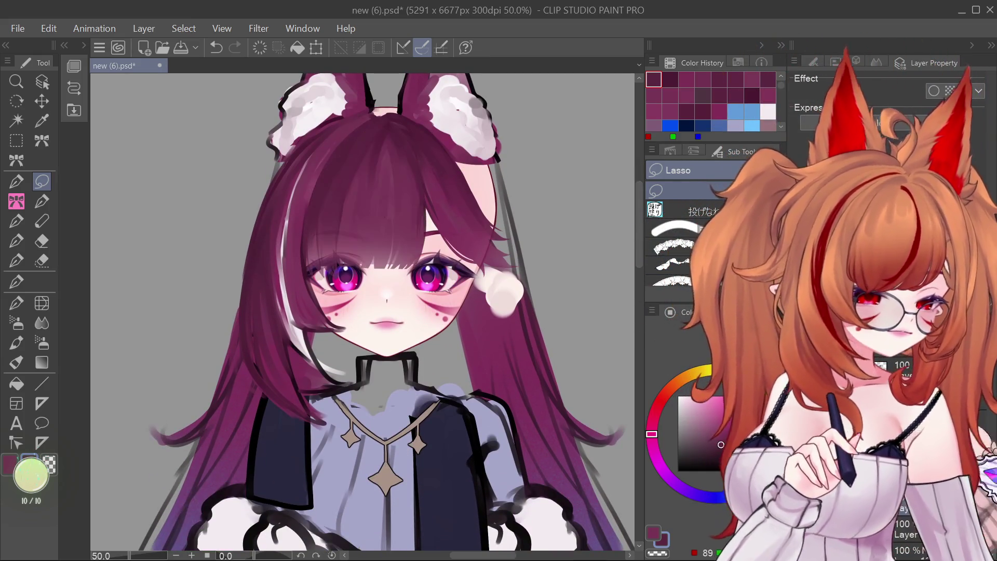
Paint a bold white streak down through the front bangs toward the eyes.
left_click(16, 342)
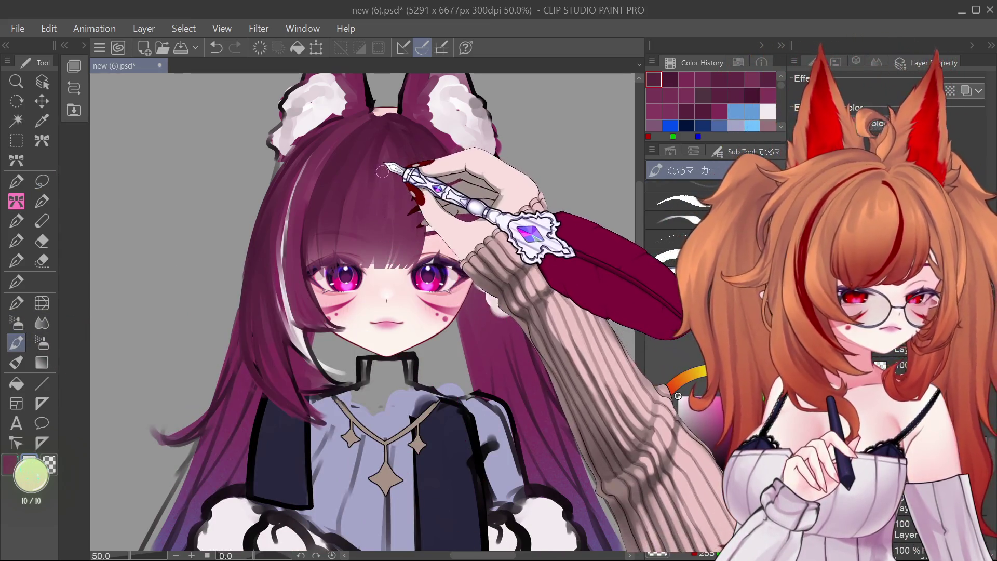
mouse_move(387, 167)
left_mouse_down()
mouse_move(385, 143)
mouse_move(387, 242)
left_mouse_up()
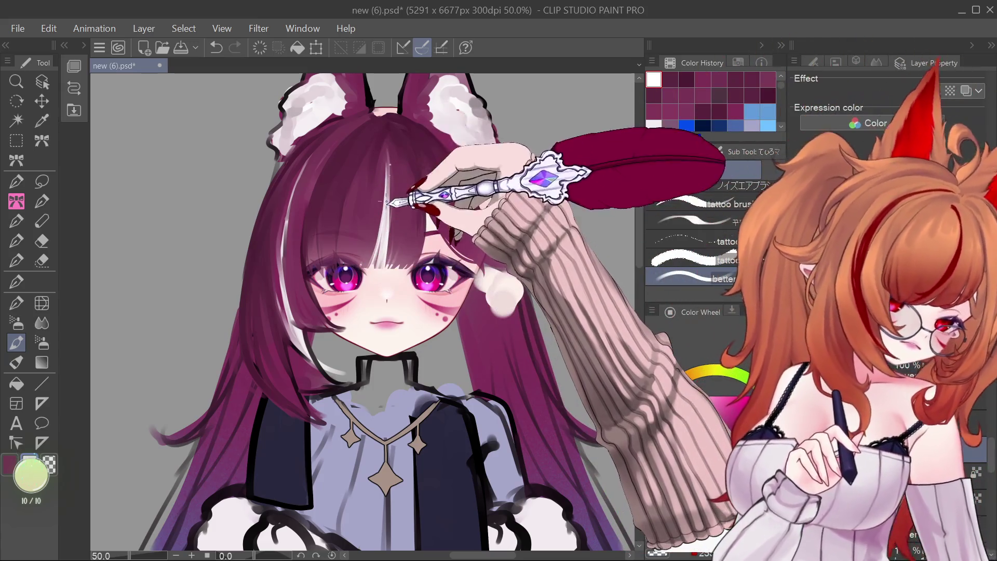
key("ctrl+z")
key("ctrl+y")
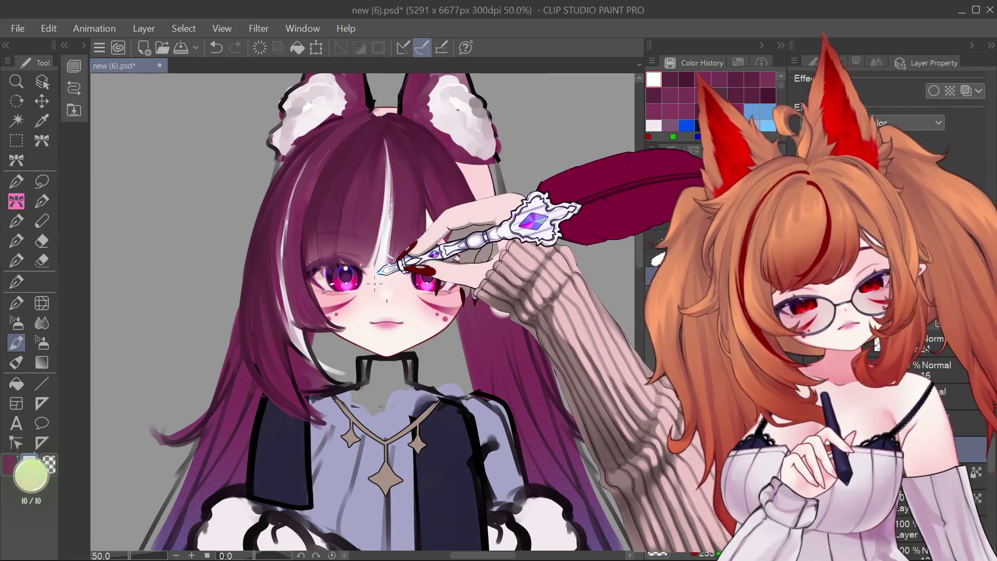
scroll(430, 239, "down", 2)
scroll(446, 236, "down", 1)
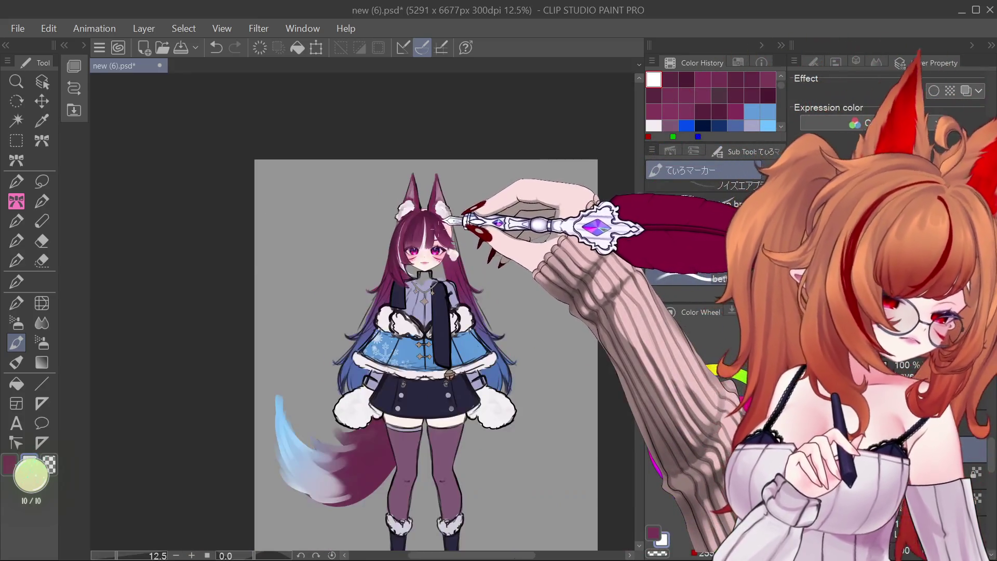
Zoom in and out to check the face, then dab dark magenta on the hair near the streak.
scroll(467, 225, "up", 1)
scroll(478, 249, "up", 1)
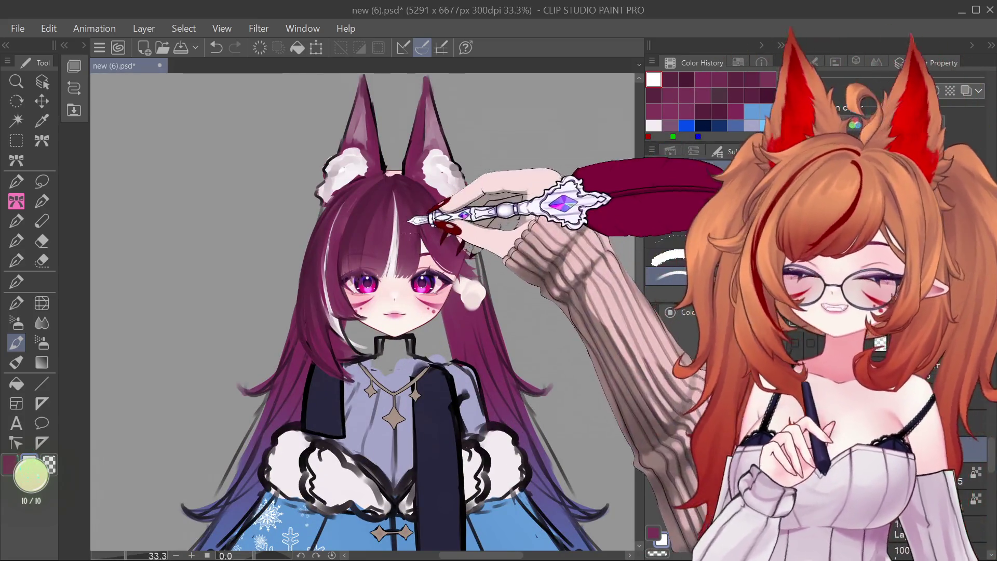
scroll(449, 338, "up", 1)
scroll(449, 338, "up", 2)
scroll(449, 338, "down", 3)
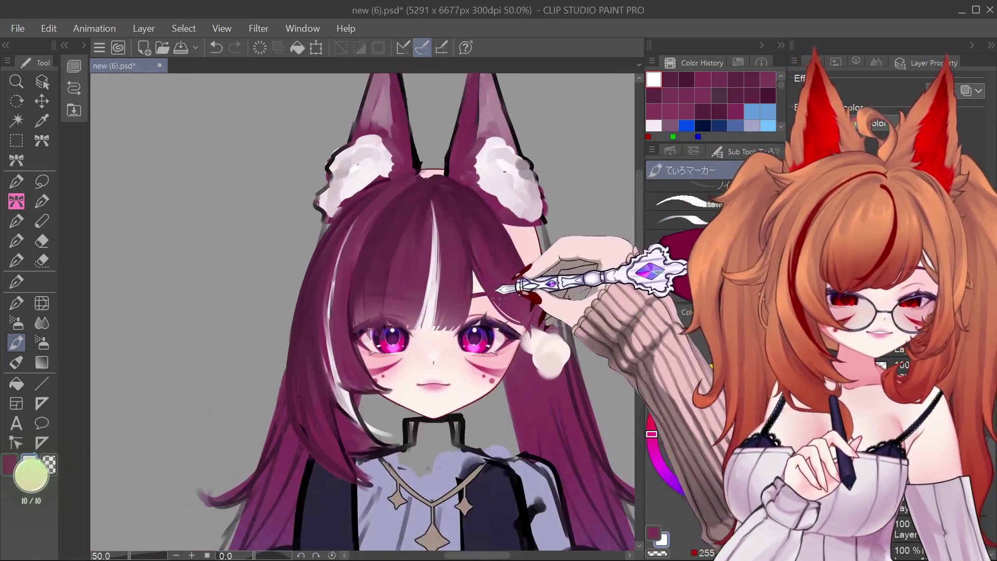
scroll(472, 301, "down", 1)
scroll(476, 305, "up", 1)
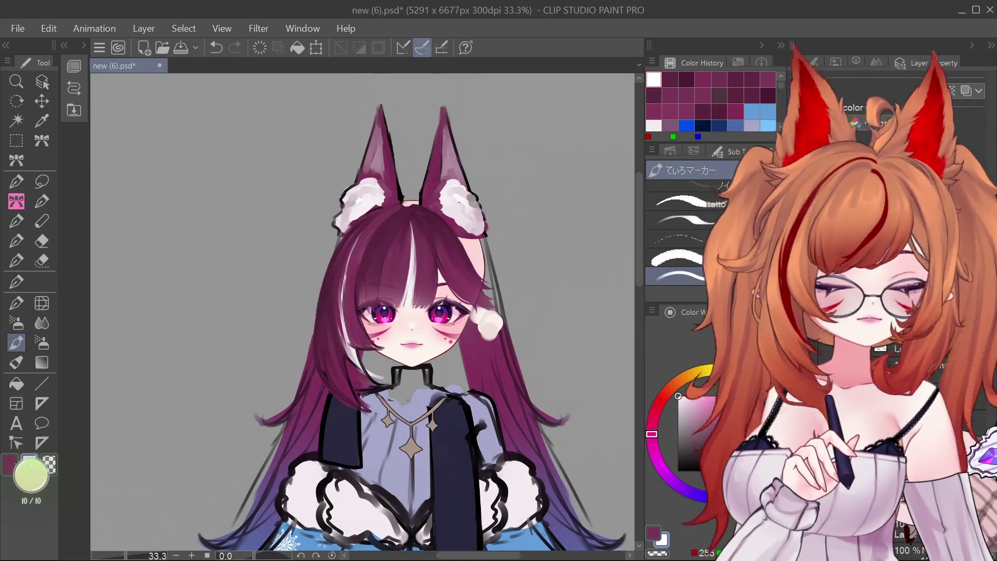
left_click(353, 273)
left_click(16, 303)
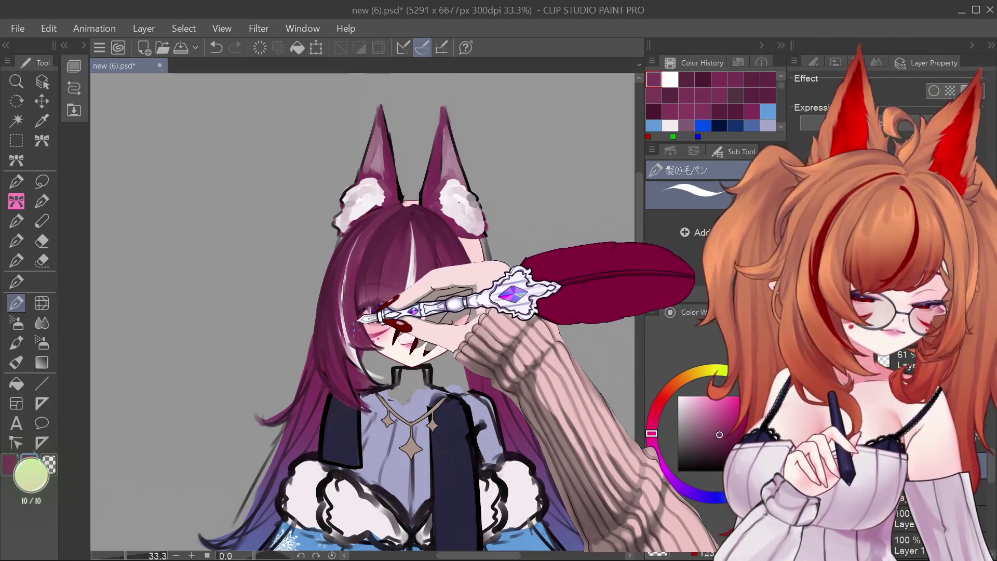
Rework hair strands with the hair pen and Eraser, undoing a stray white stroke.
scroll(351, 327, "up", 2)
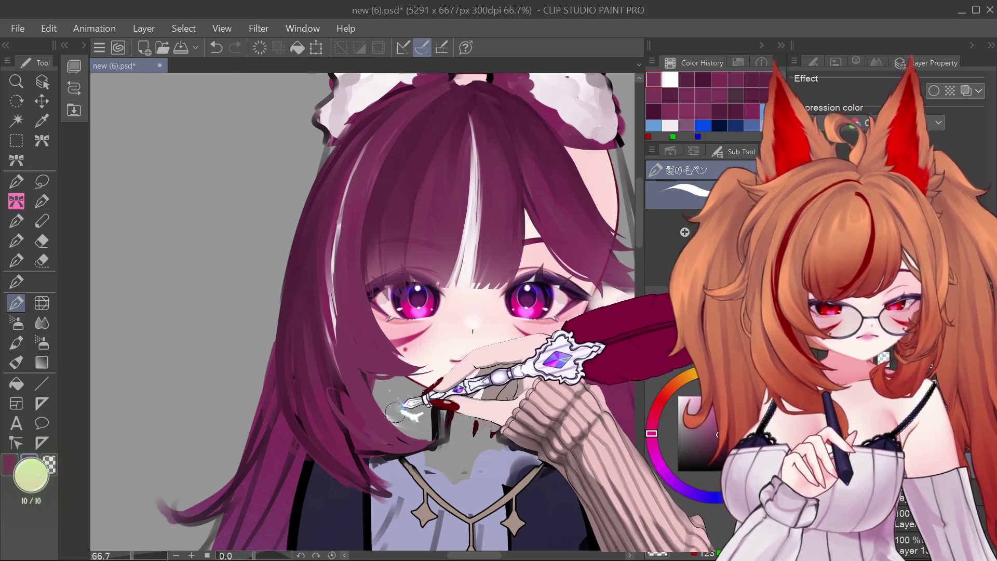
key("e")
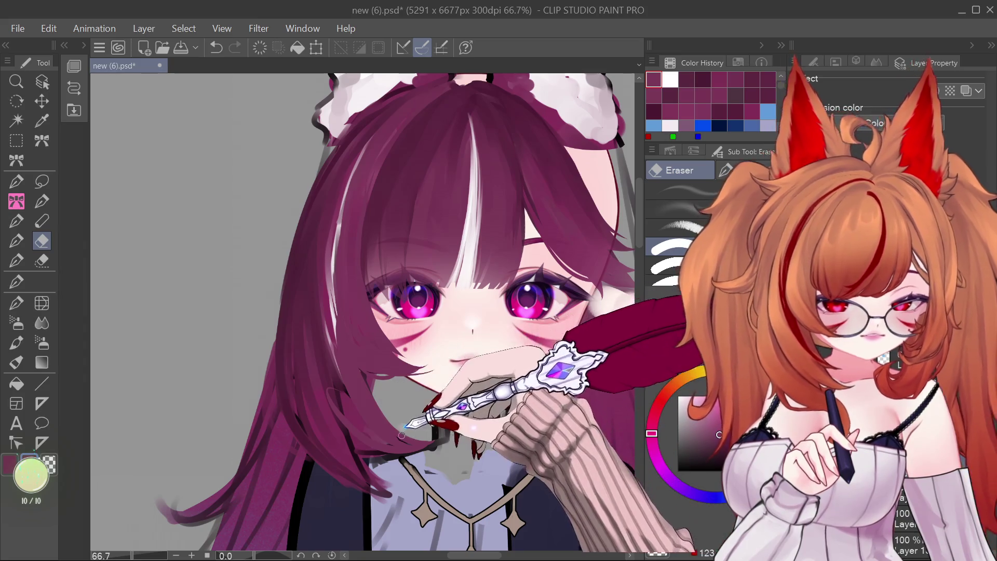
left_click(16, 303)
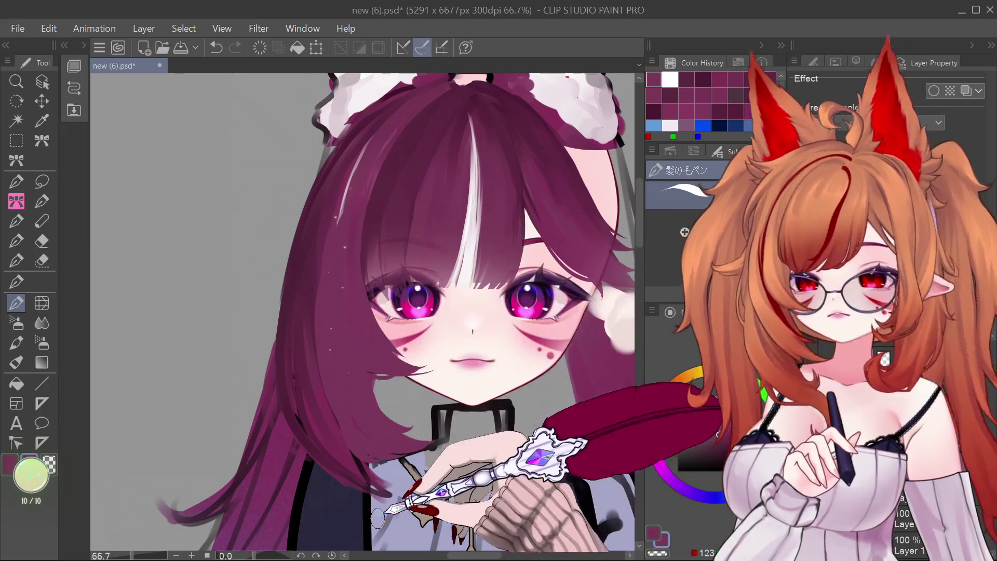
key("ctrl+z")
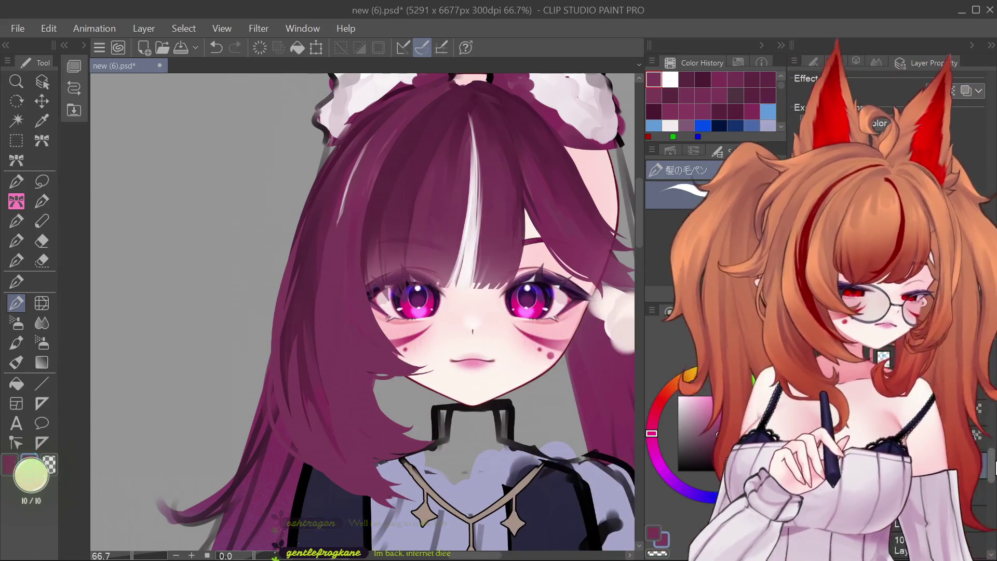
Hide the body and long back hair layers in the Layer panel, leaving only the head.
left_click_drag(994, 468, 989, 519)
left_click(799, 364)
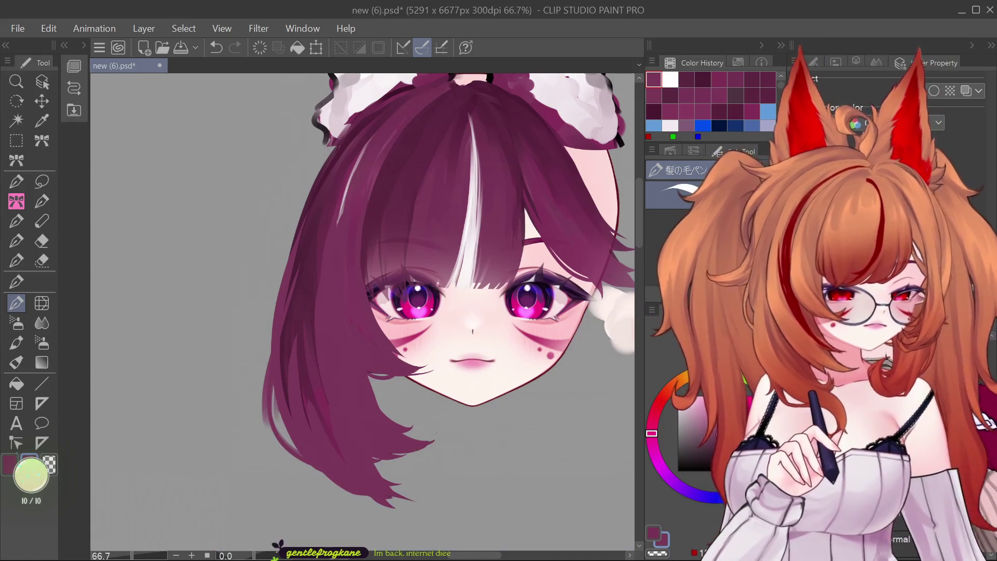
left_click_drag(991, 511, 991, 496)
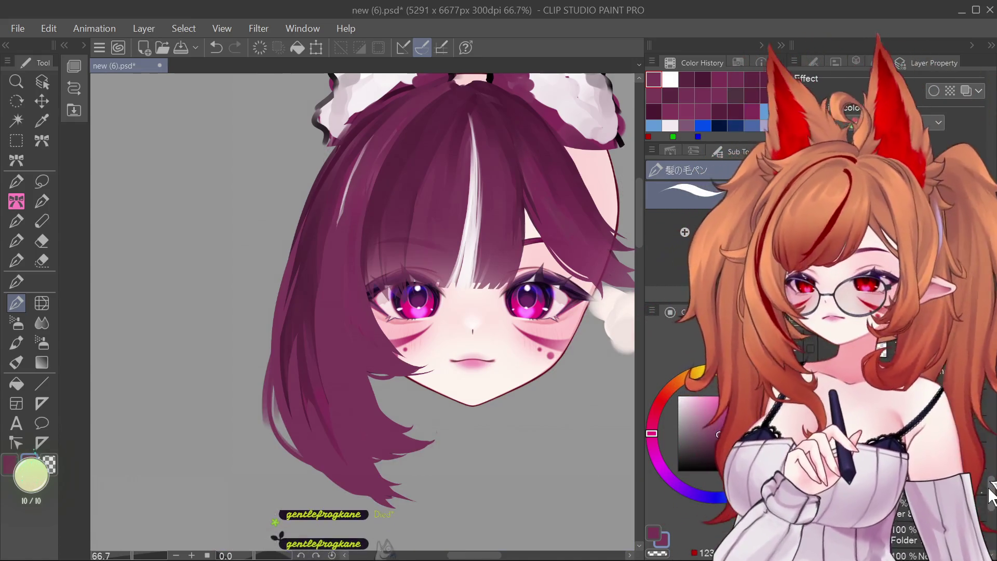
Refine the hair ends into pointed strands, undoing and redoing strokes and adding a cheek stroke.
key("ctrl+z")
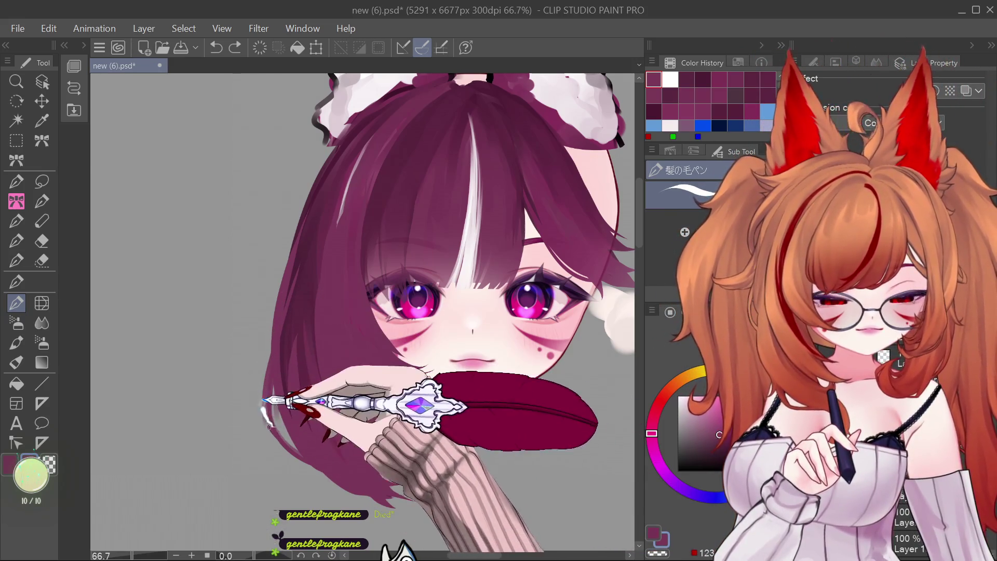
key("ctrl+y")
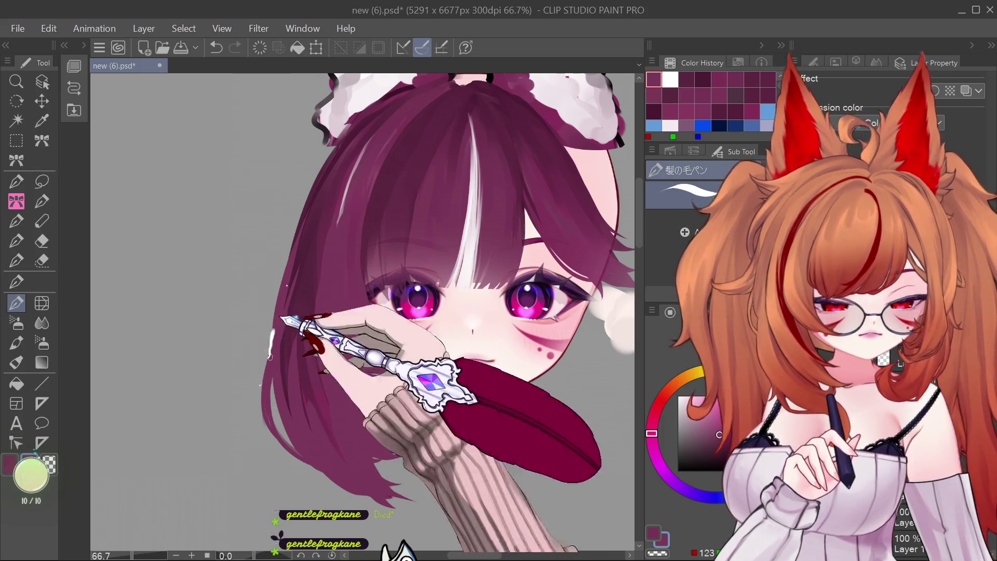
key("ctrl+z")
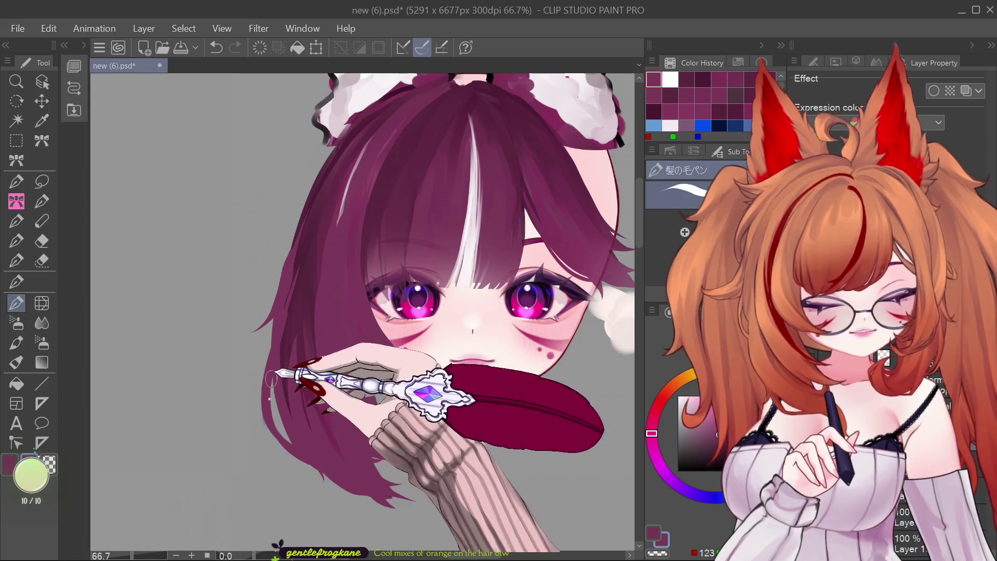
key("ctrl+z")
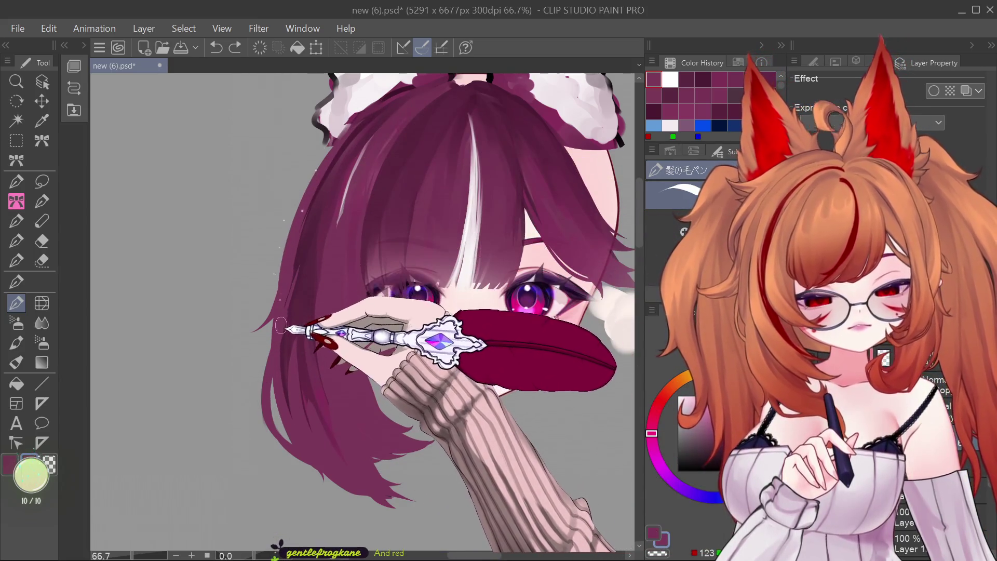
key("ctrl+y")
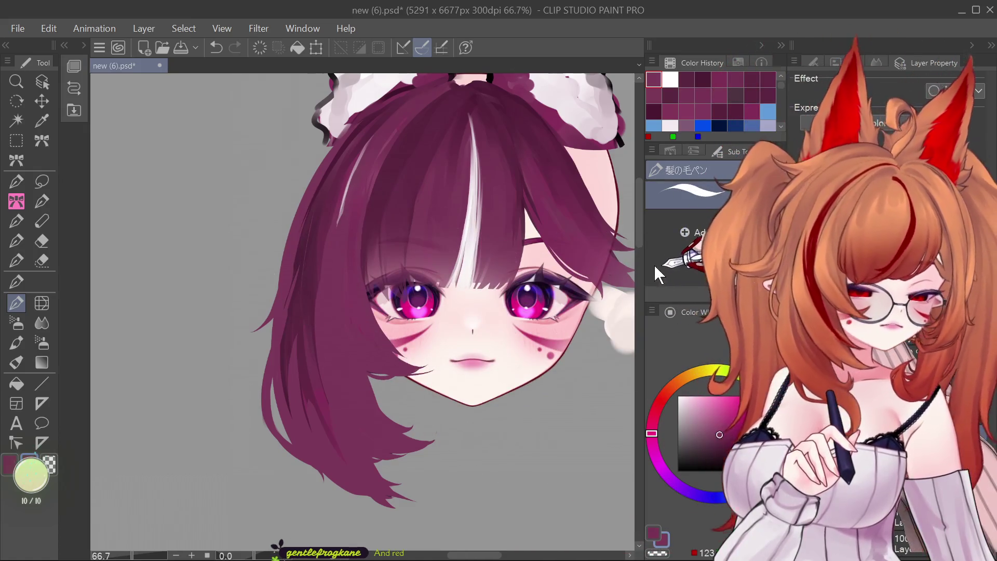
scroll(637, 227, "up", 4)
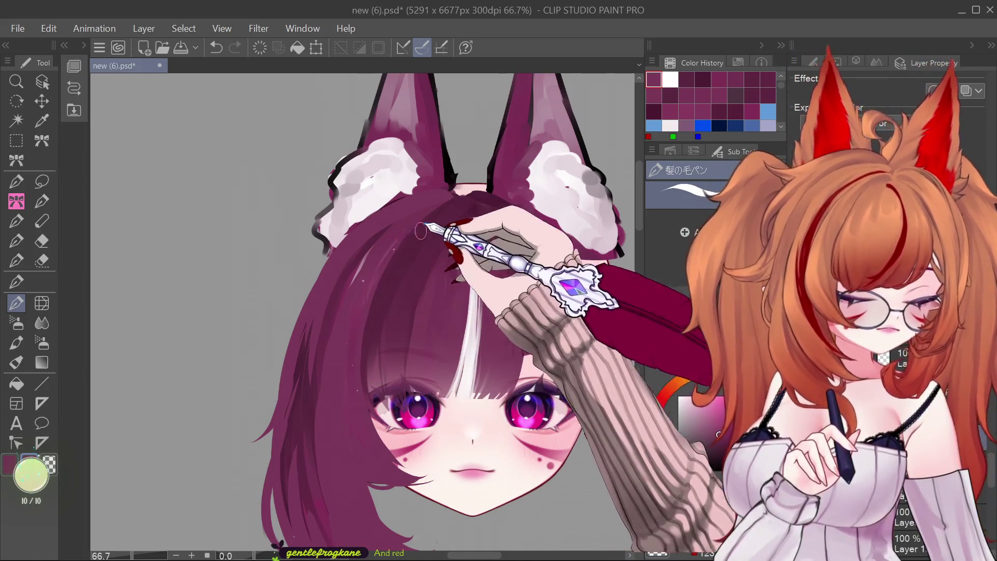
scroll(385, 312, "down", 3)
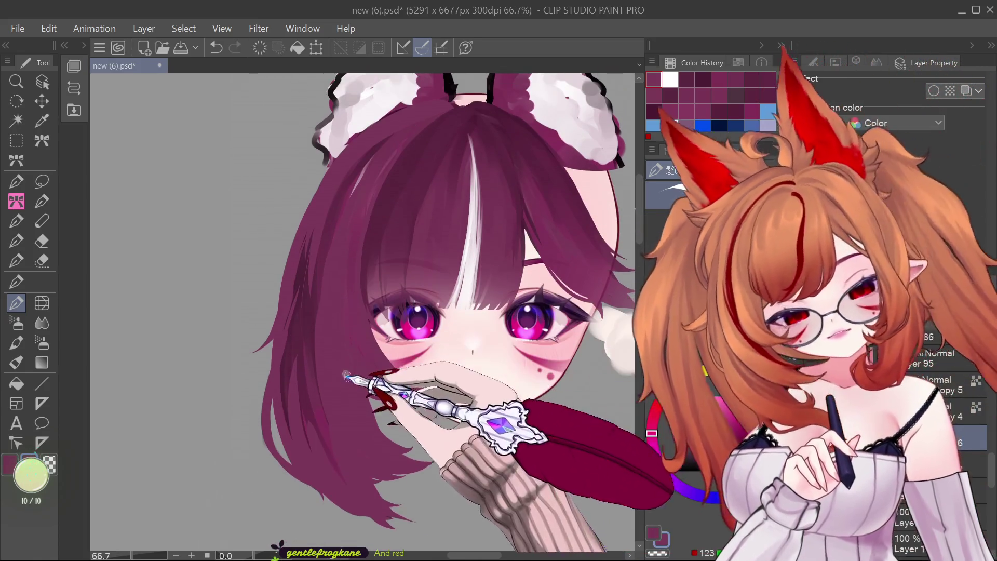
key("ctrl+z")
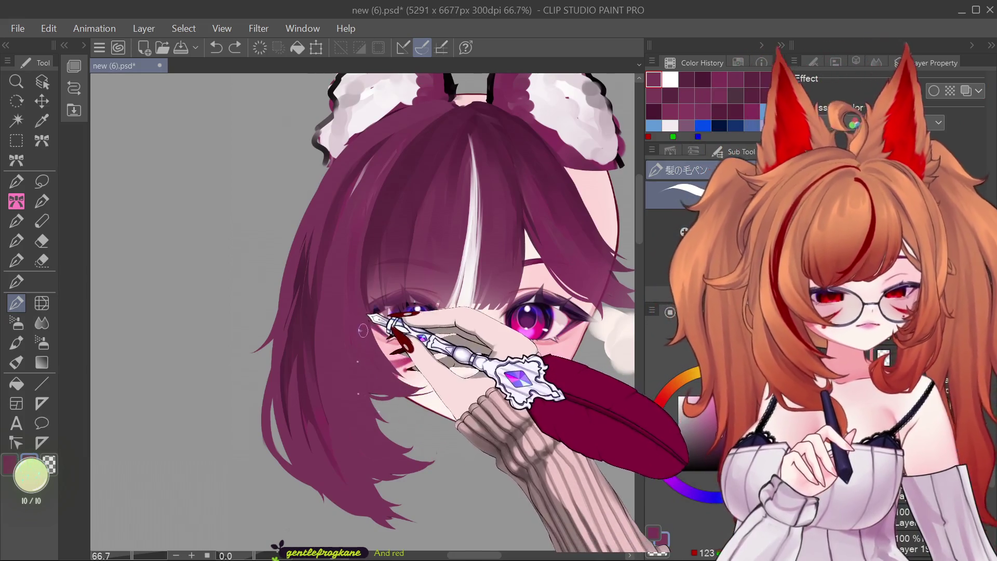
left_click_drag(405, 358, 430, 370)
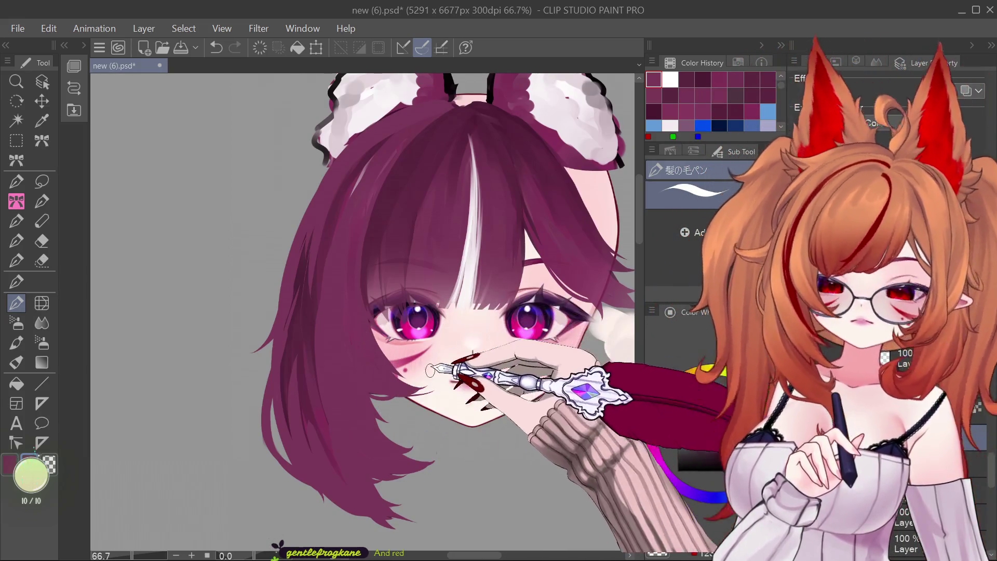
scroll(429, 370, "down", 2)
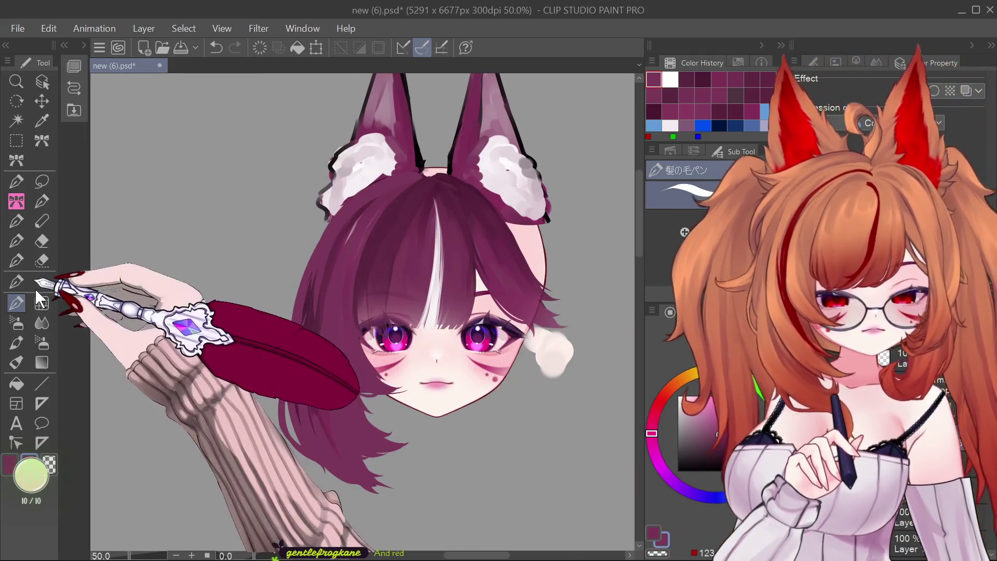
left_click(42, 302)
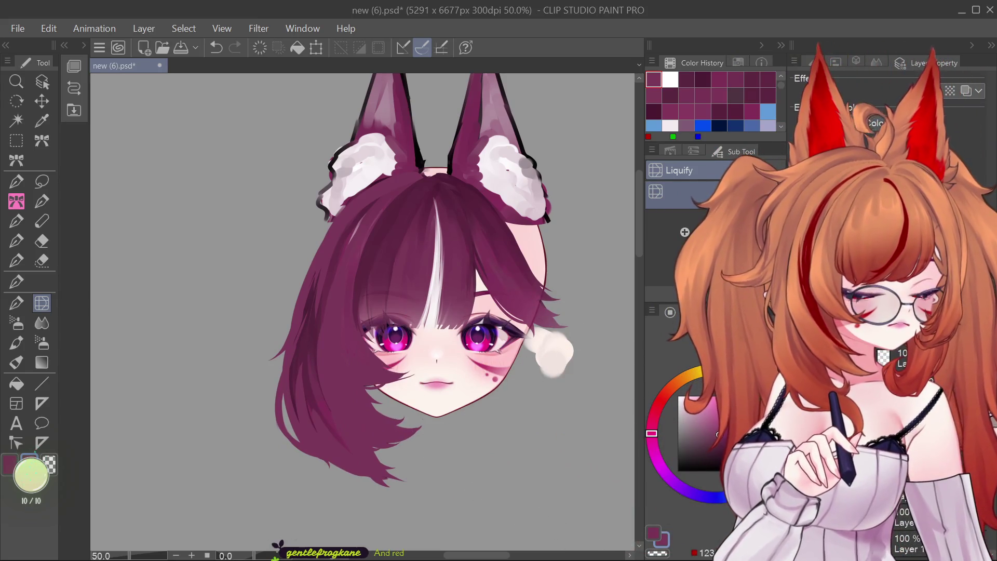
left_click(16, 343)
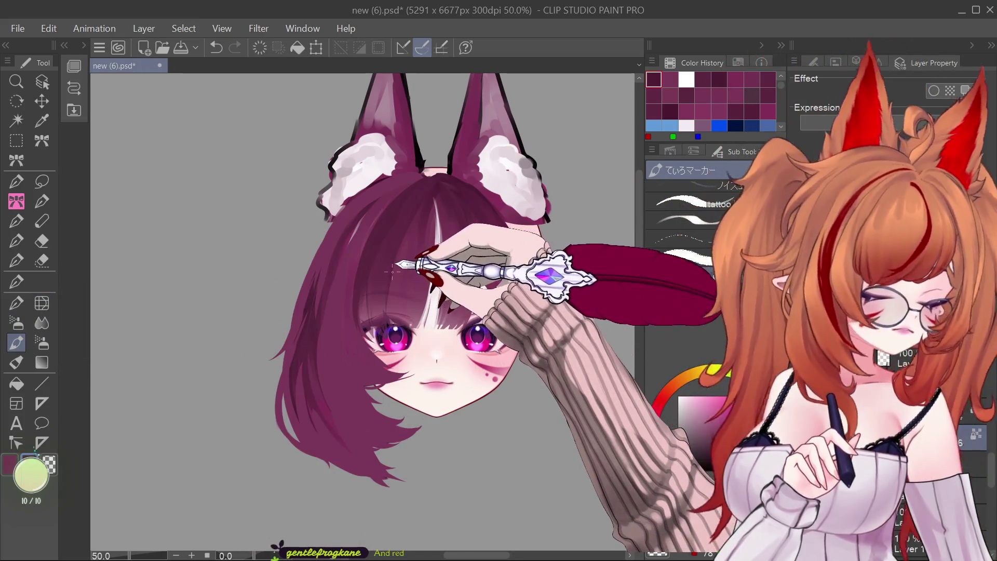
Stroke thin white highlight strands up the left edge of the purple hair toward the ear.
left_click_drag(381, 180, 340, 252)
key("ctrl+z")
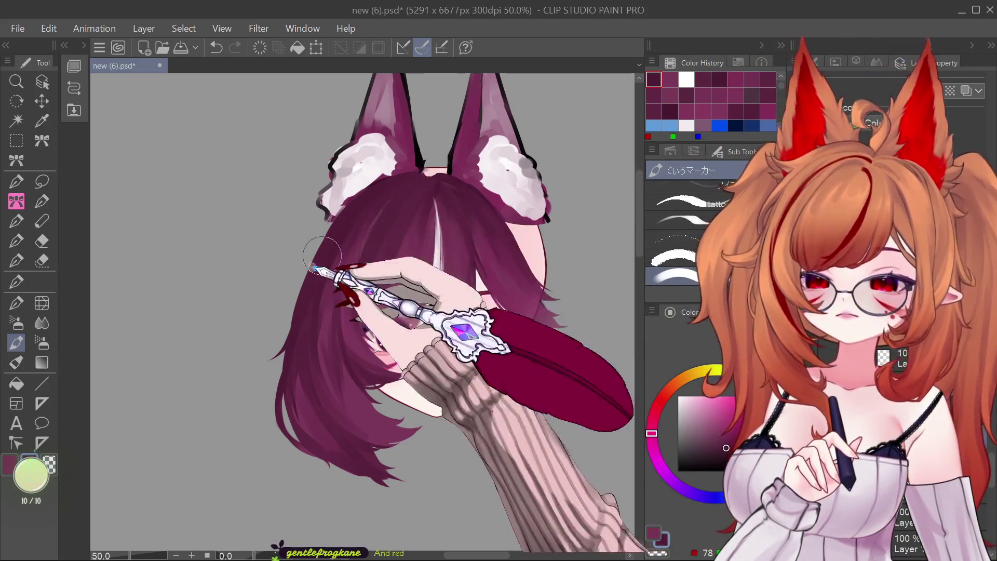
left_click_drag(395, 193, 380, 215)
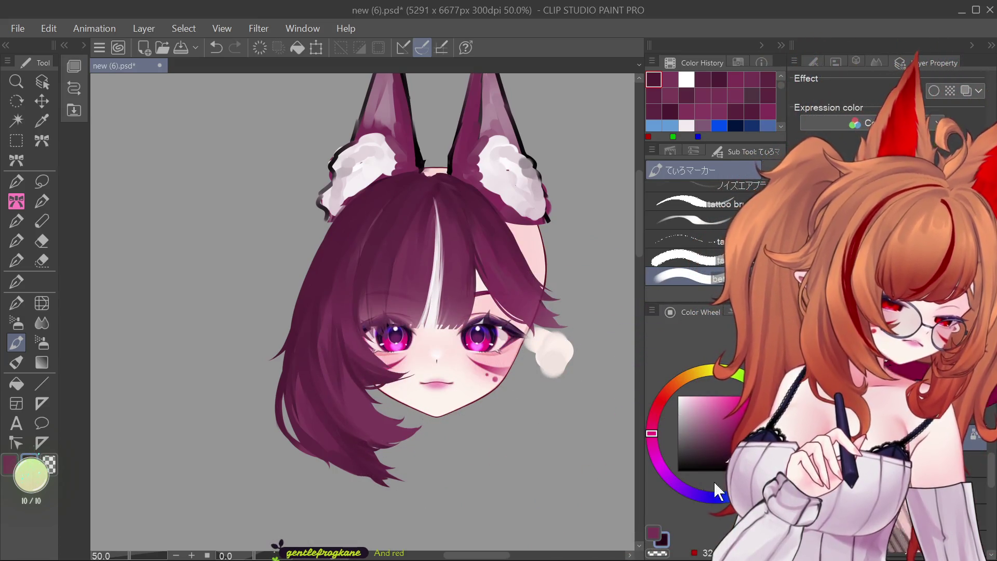
left_click_drag(359, 441, 393, 450)
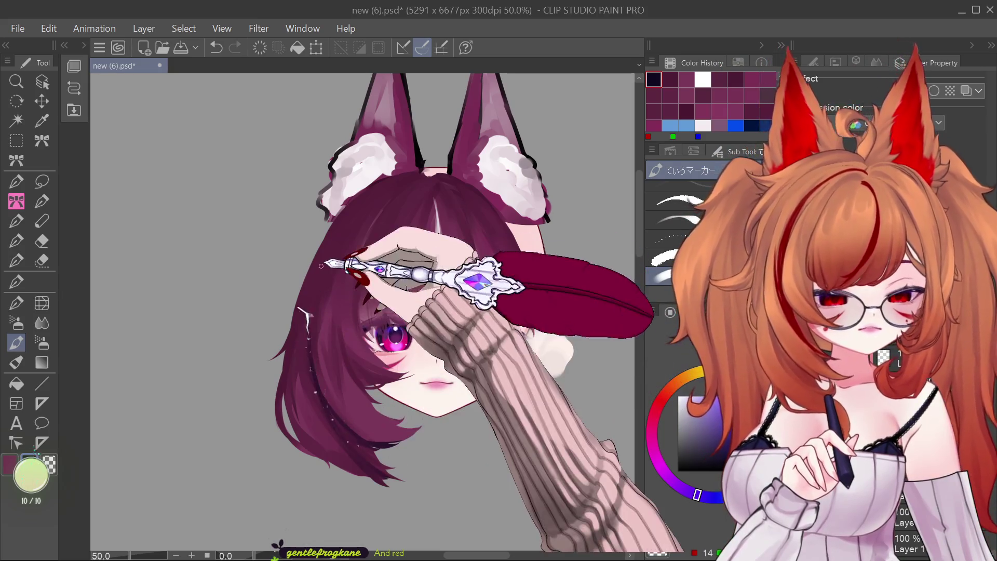
left_click_drag(357, 199, 323, 262)
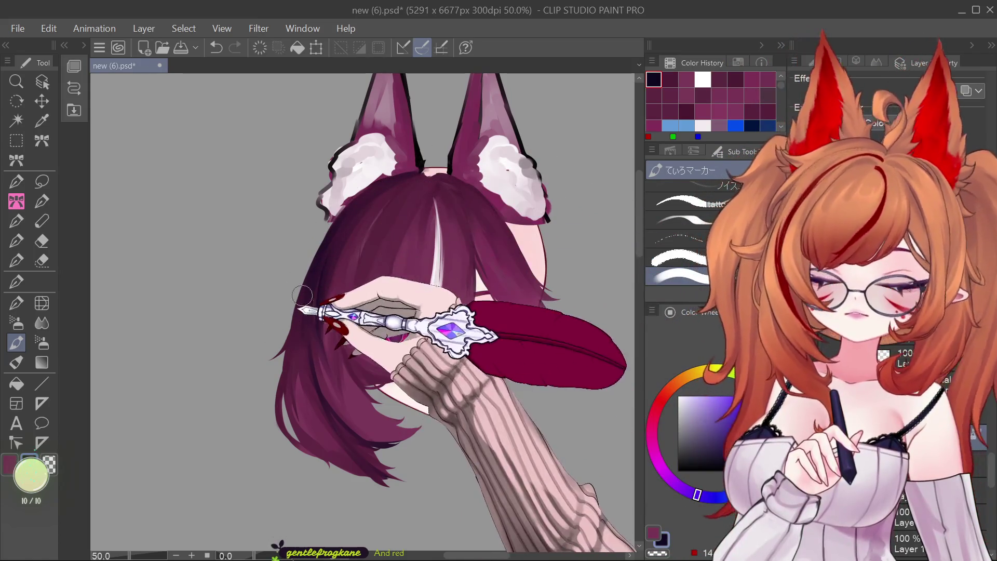
left_click_drag(311, 437, 361, 461)
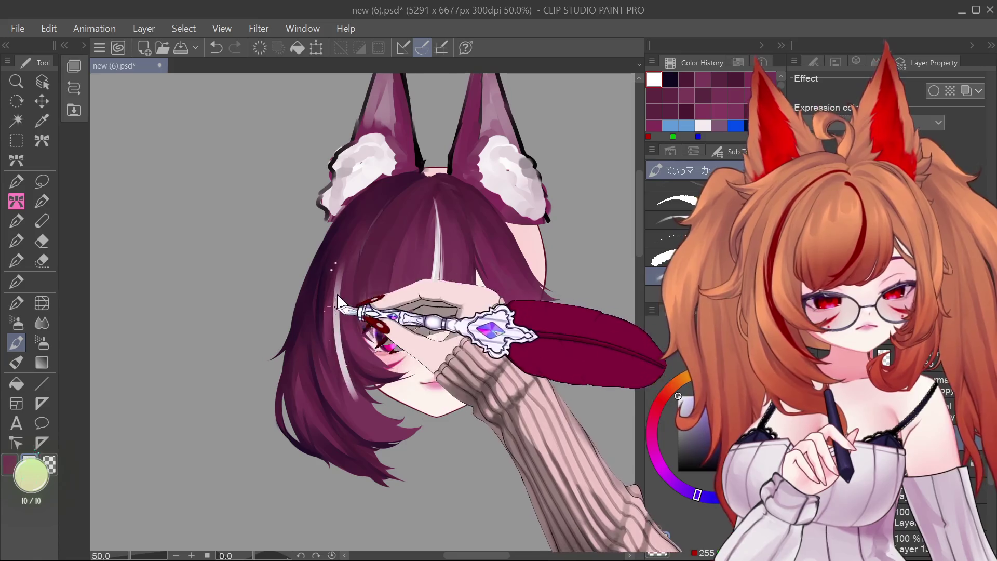
left_click_drag(328, 302, 347, 383)
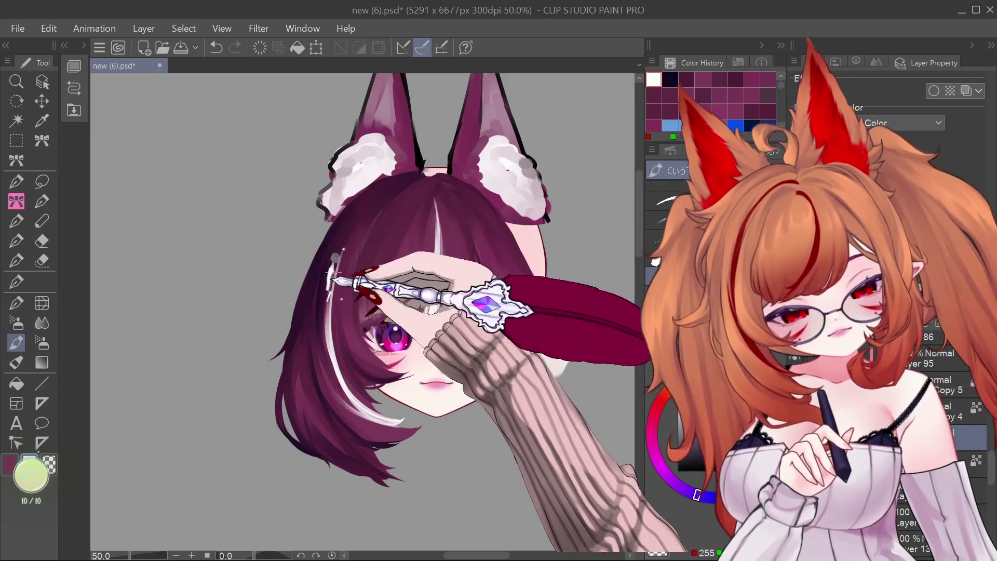
mouse_move(361, 226)
left_mouse_down()
mouse_move(331, 321)
mouse_move(335, 349)
left_mouse_up()
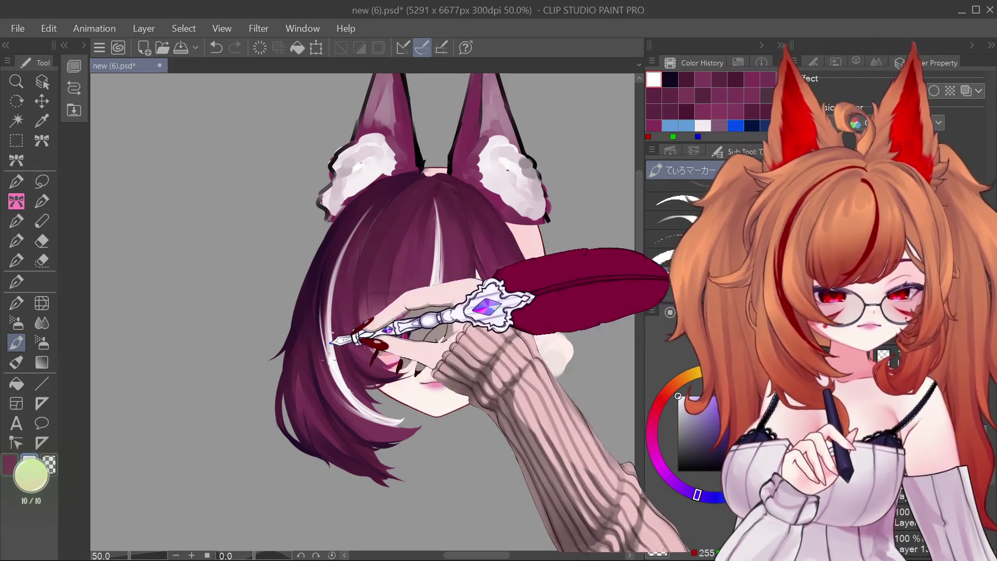
left_click_drag(334, 283, 391, 189)
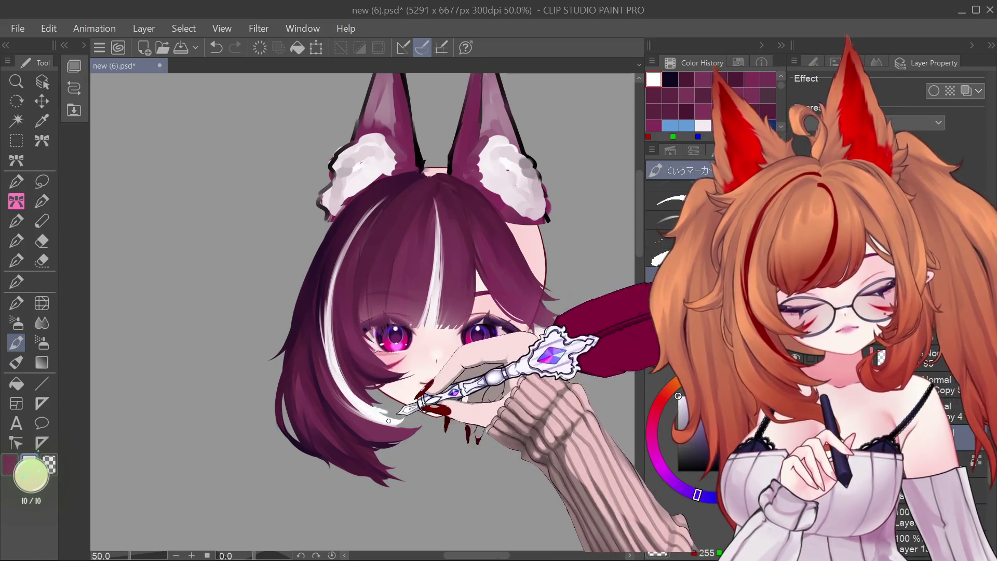
scroll(521, 324, "down", 1)
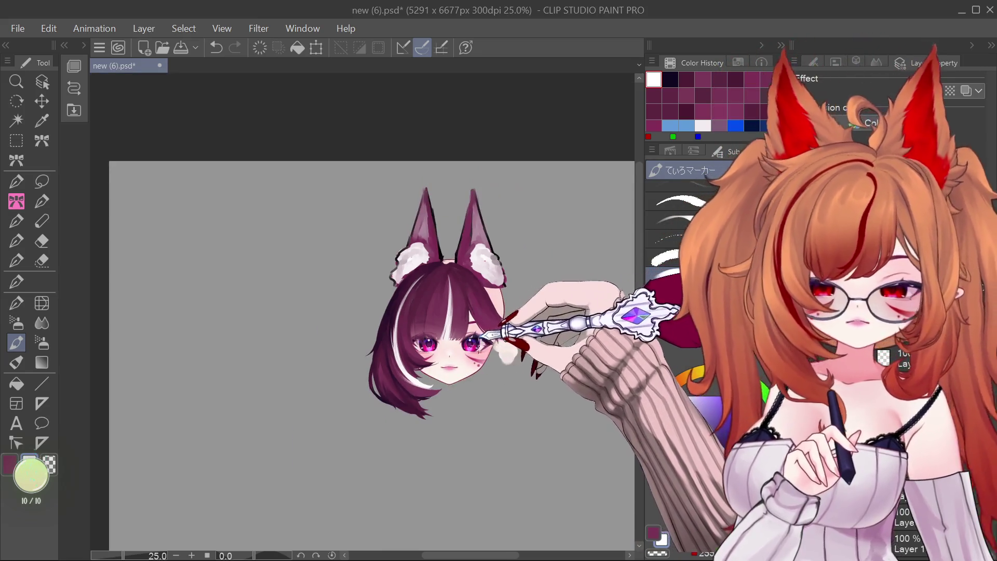
Lasso the head with its ears and hair, drag it lower on the canvas, and deselect.
scroll(512, 358, "up", 1)
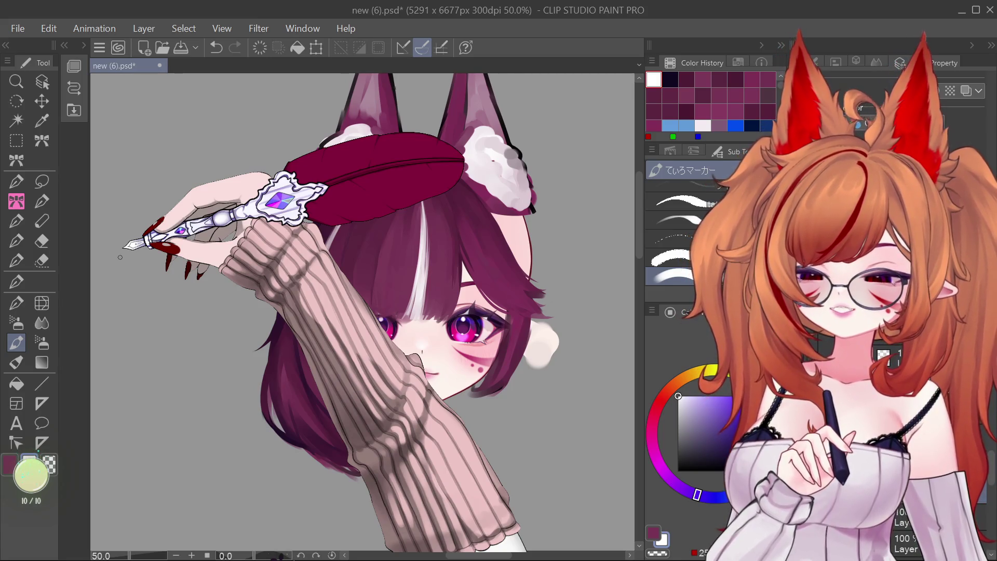
left_click(42, 181)
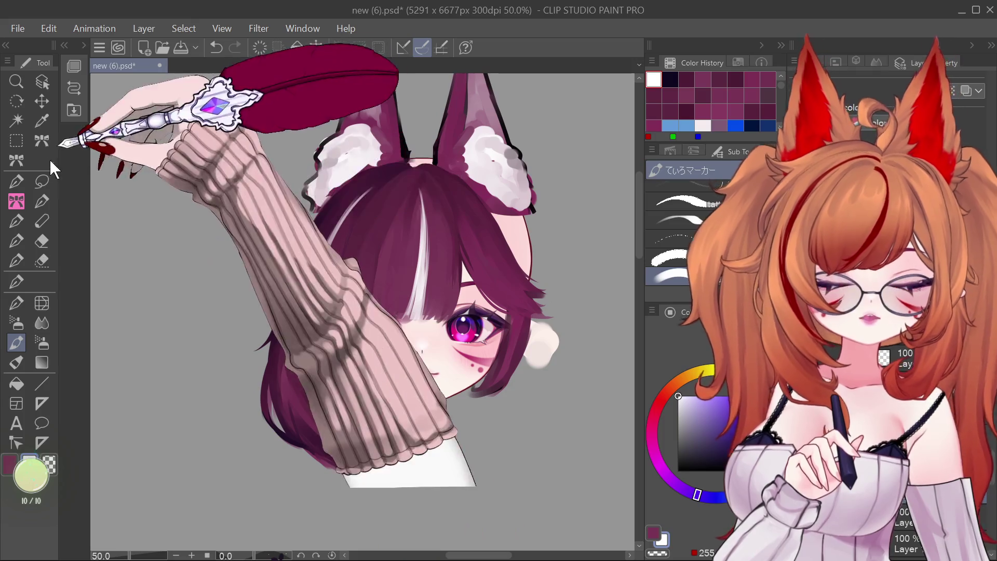
mouse_move(413, 110)
left_mouse_down()
mouse_move(347, 544)
mouse_move(555, 156)
left_mouse_up()
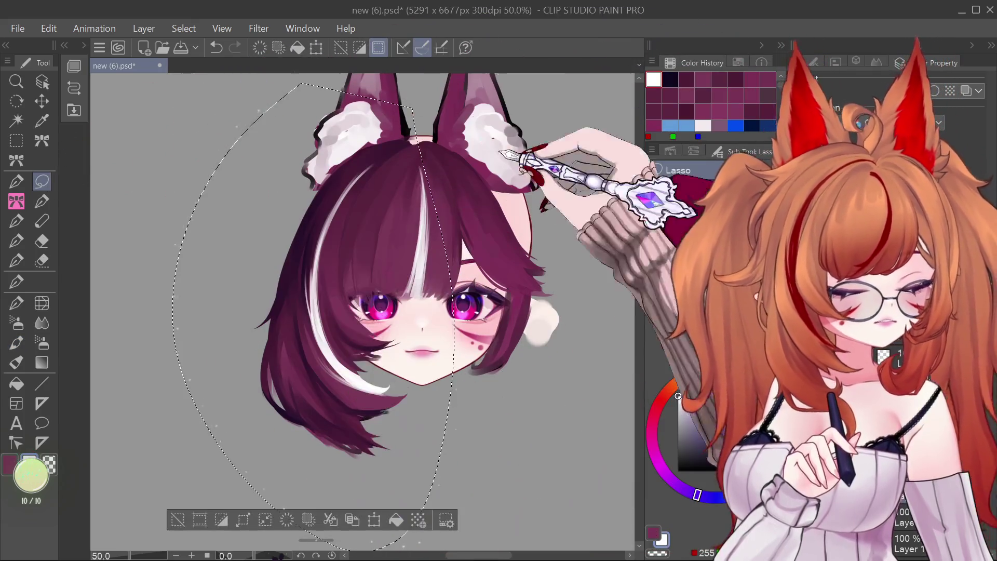
key("ctrl+d")
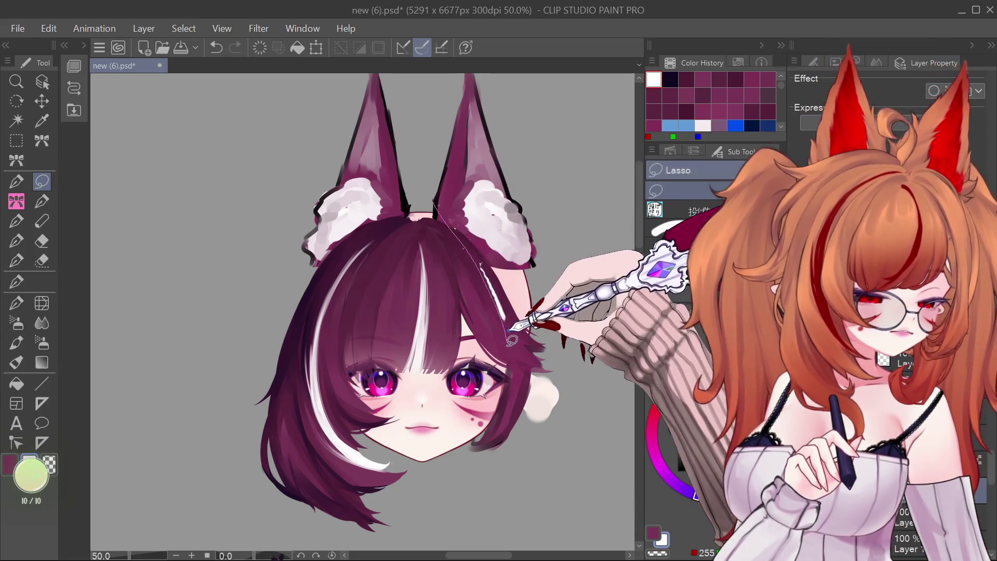
left_click_drag(516, 329, 407, 223)
key("ctrl+d")
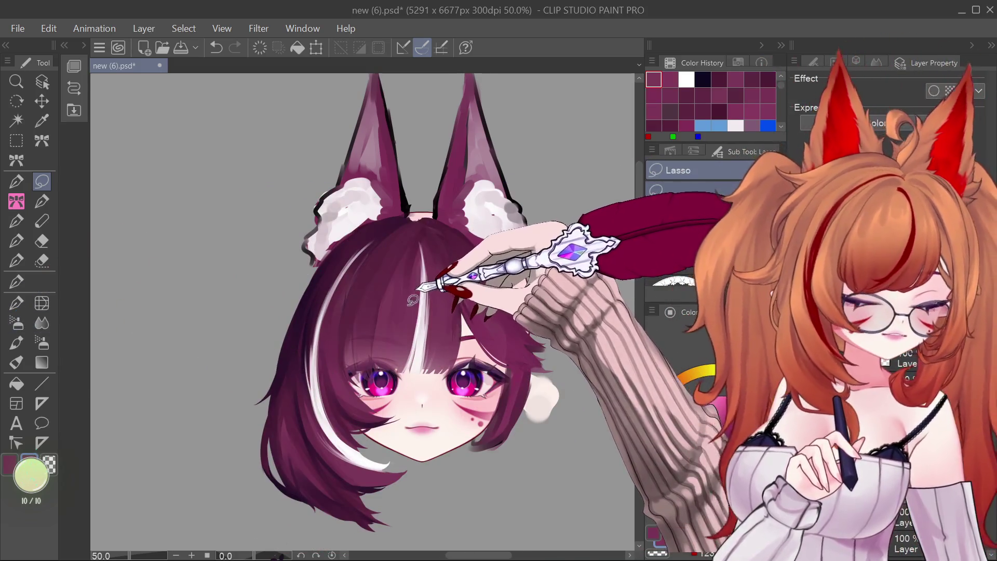
left_click(16, 303)
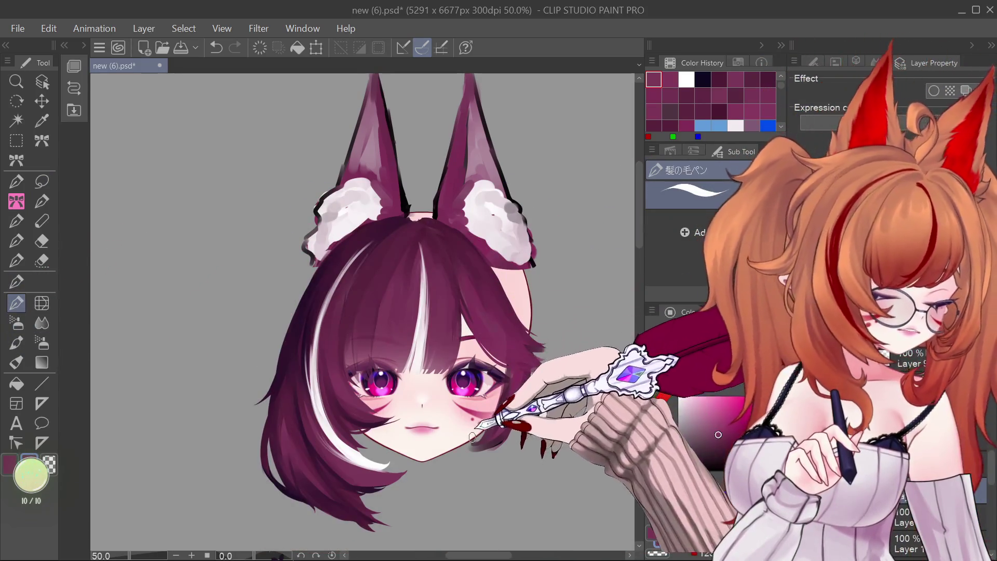
Try strands along the right hair edge, cheek and chin, undoing and redoing strokes.
key("ctrl+z")
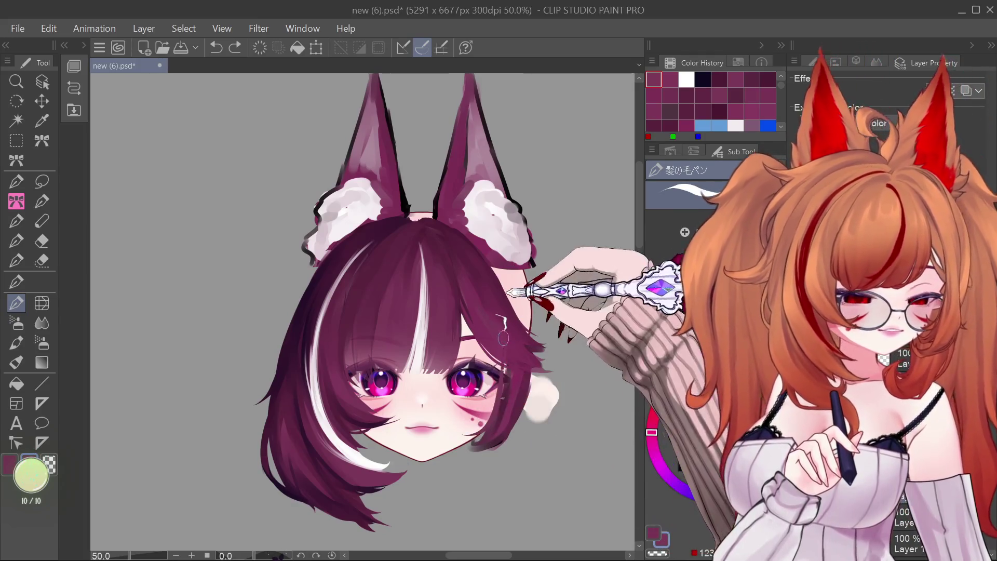
left_click(480, 424)
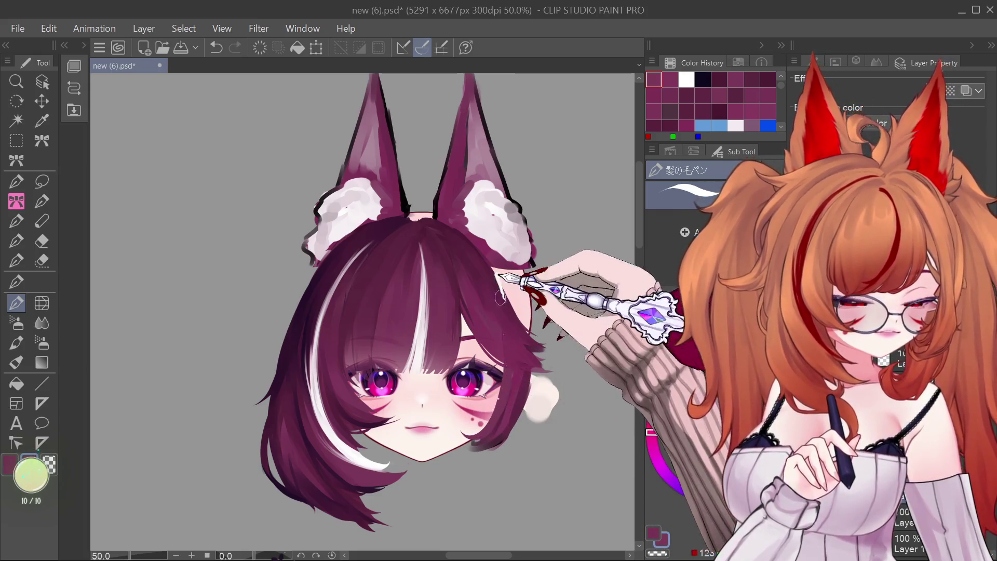
left_click_drag(514, 371, 511, 294)
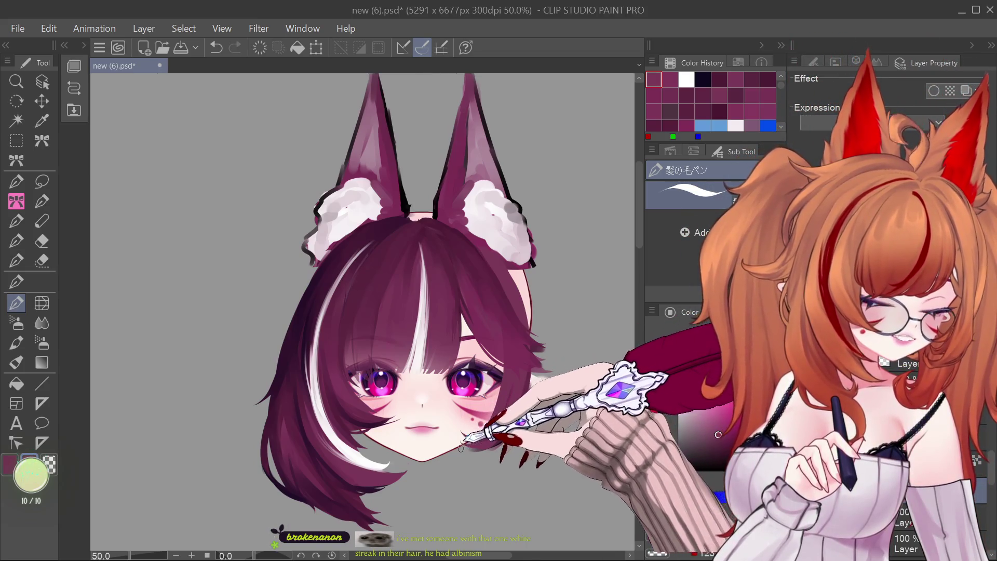
left_click_drag(463, 441, 489, 449)
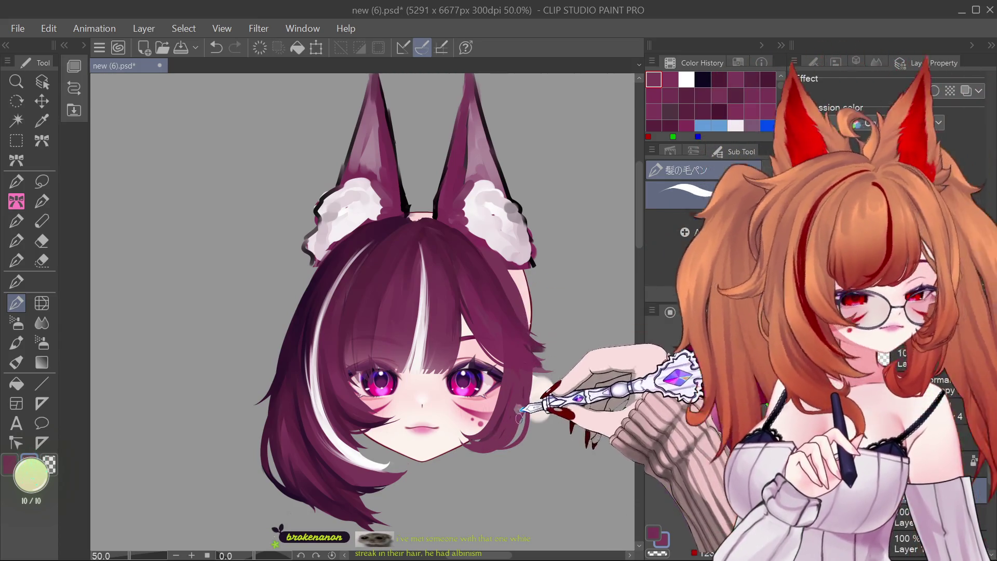
key("ctrl+z")
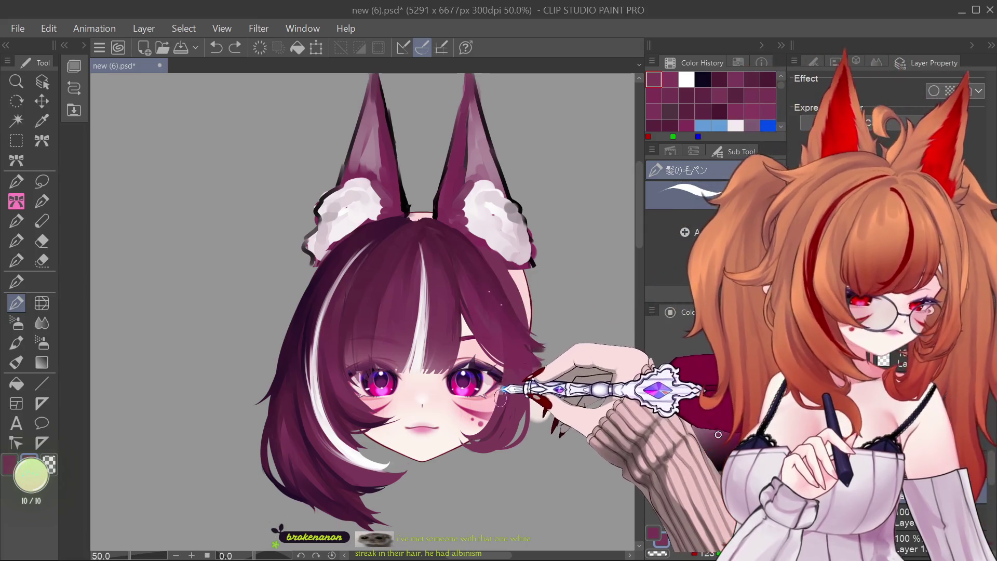
left_click_drag(499, 332, 511, 379)
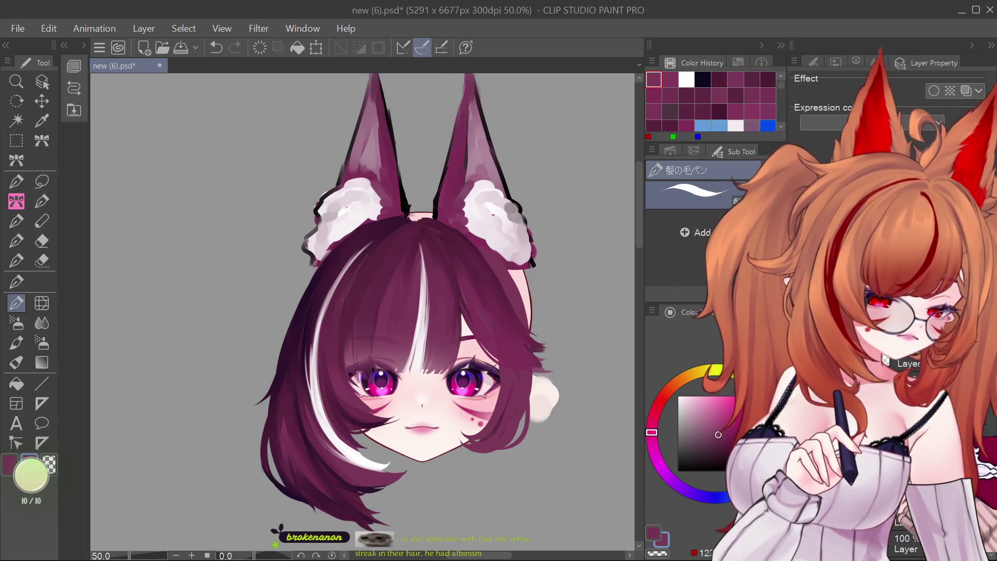
key("ctrl+z")
key("ctrl+y")
Remove the dark forehead patch and paint purple hair over the right side of the face.
key("ctrl+z")
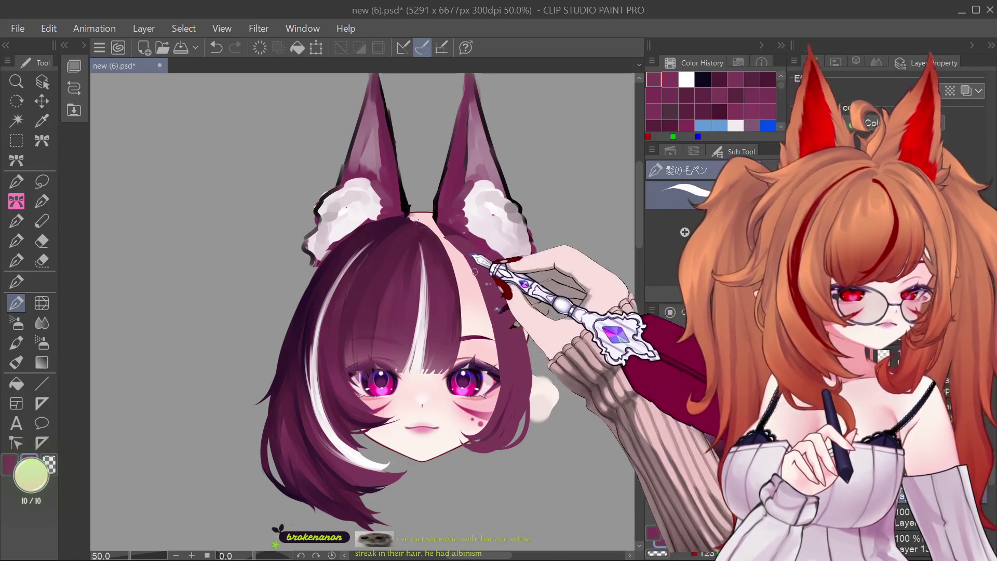
key("ctrl+z")
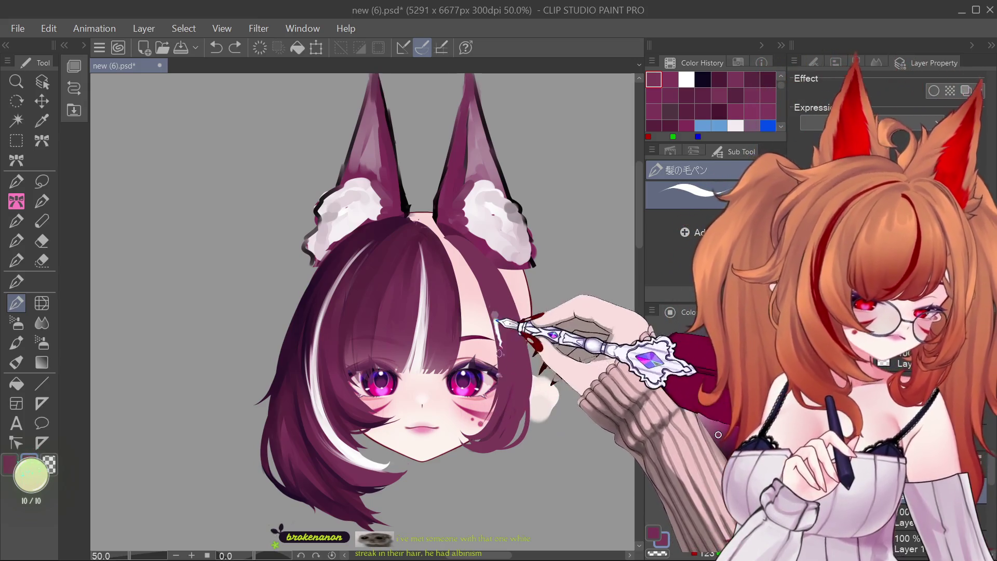
key("ctrl+y")
left_click_drag(431, 223, 520, 343)
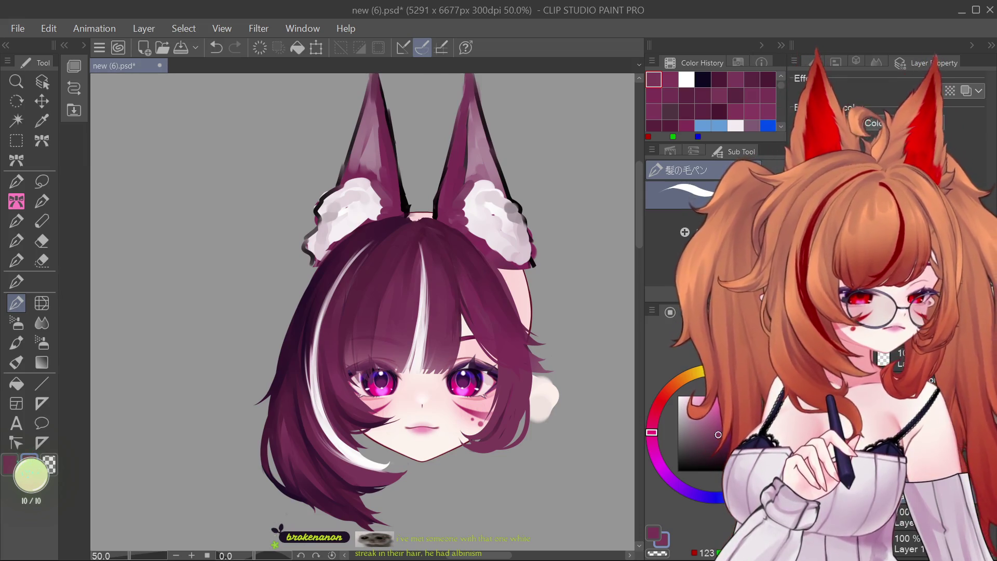
key("e")
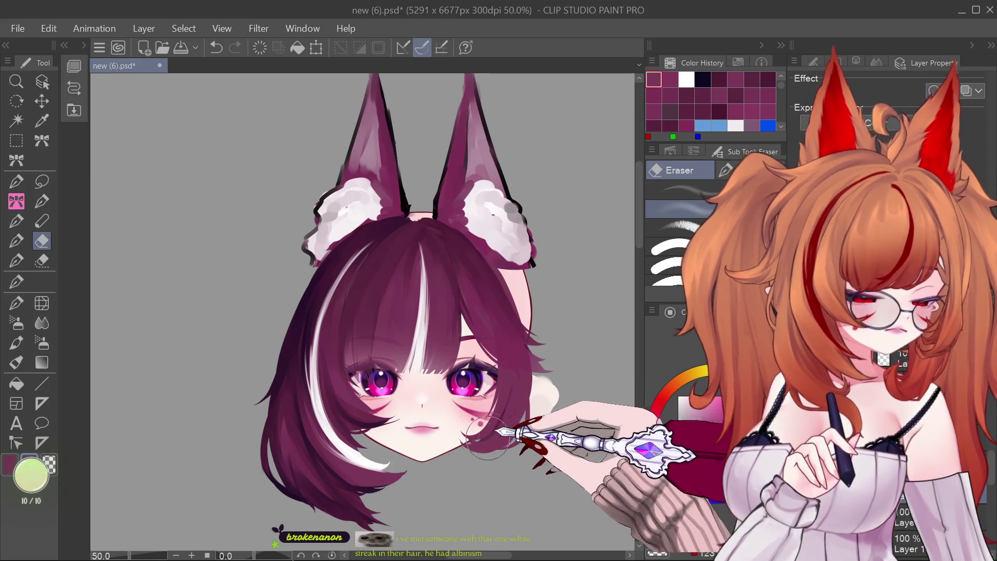
Draw a looped ahoge atop the head and a longer purple lock falling below the chin on her right.
key("bracketright")
key("bracketright")
key("bracketright")
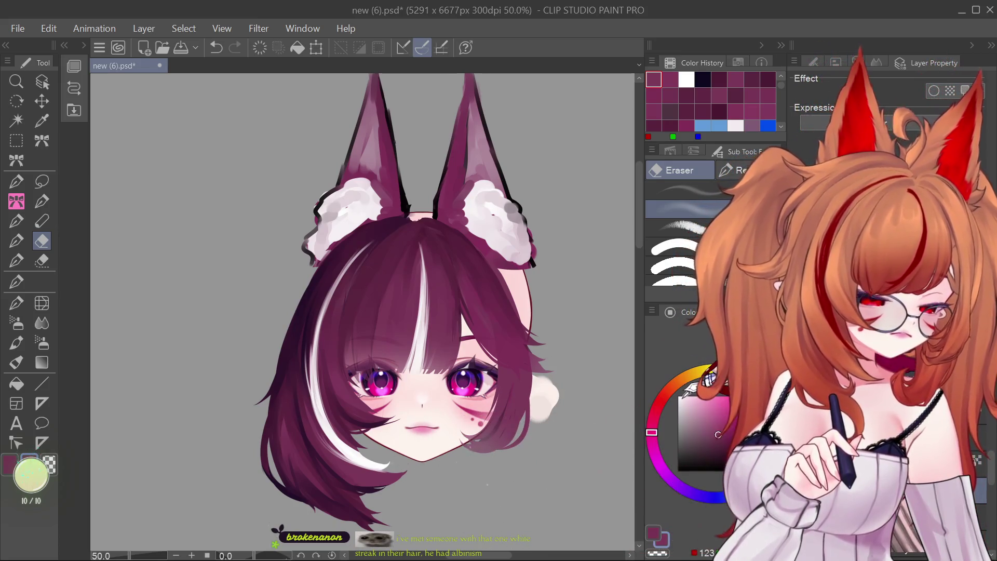
left_click(16, 342)
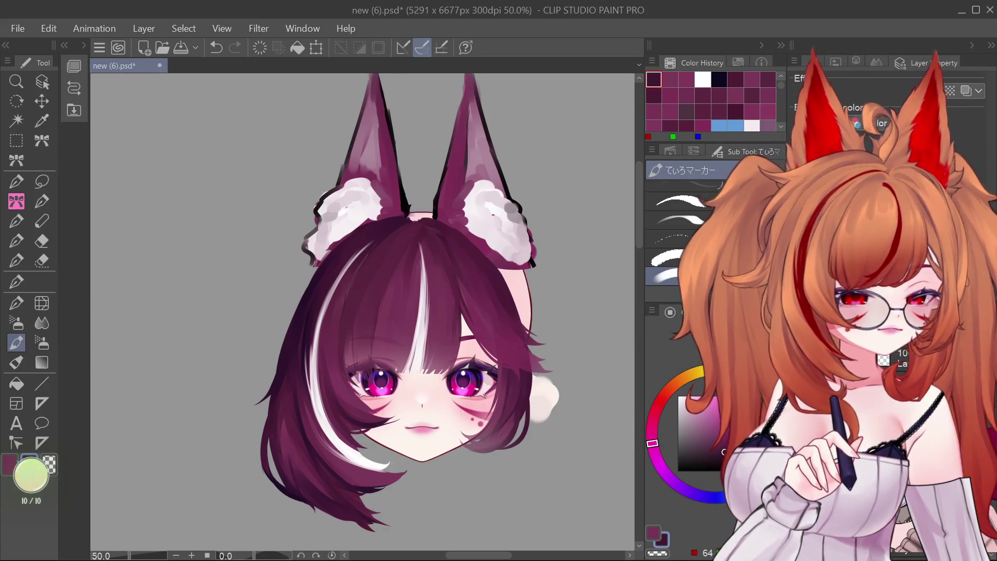
key("ctrl+minus")
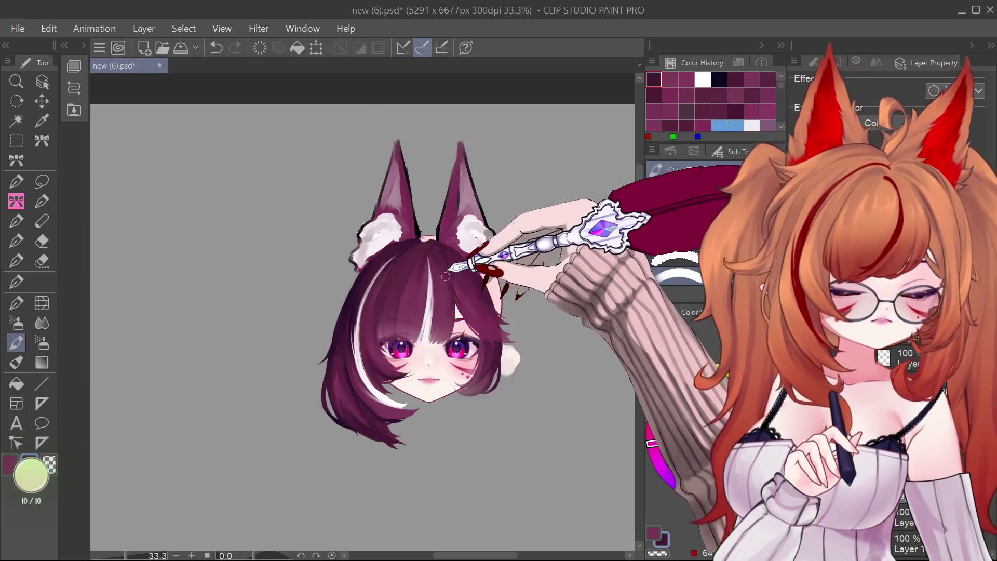
key("ctrl+plus")
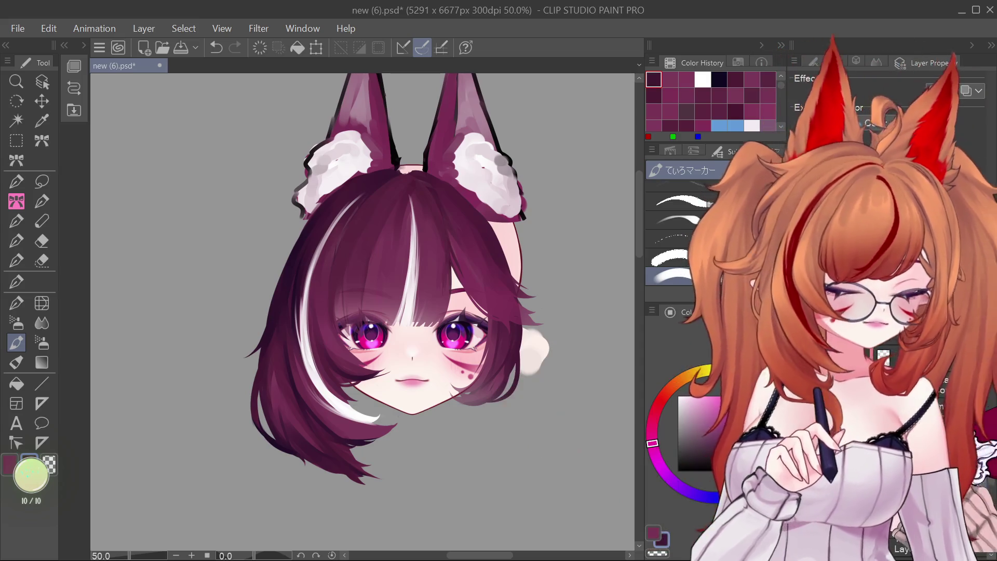
key("ctrl+z")
key("ctrl+z")
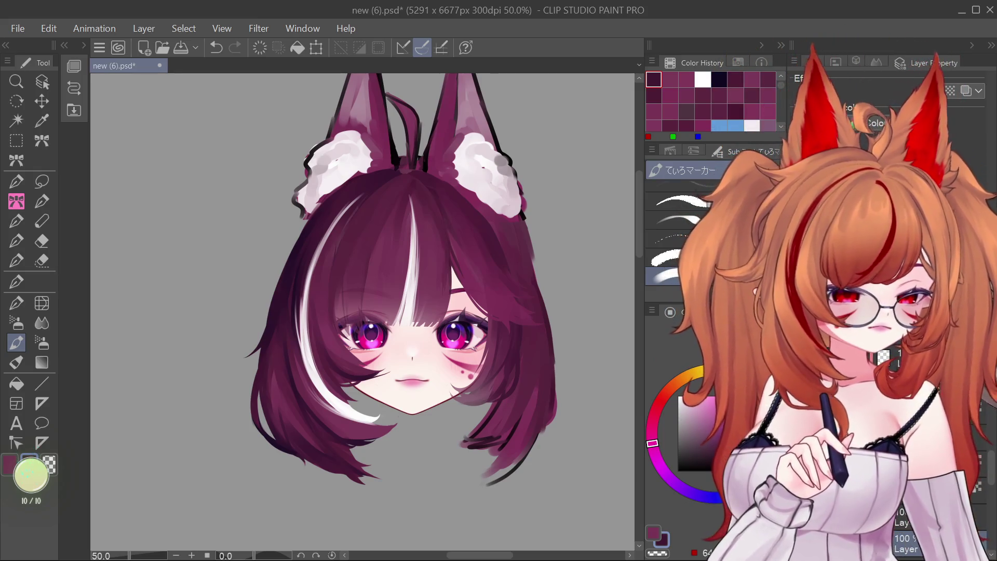
key("l")
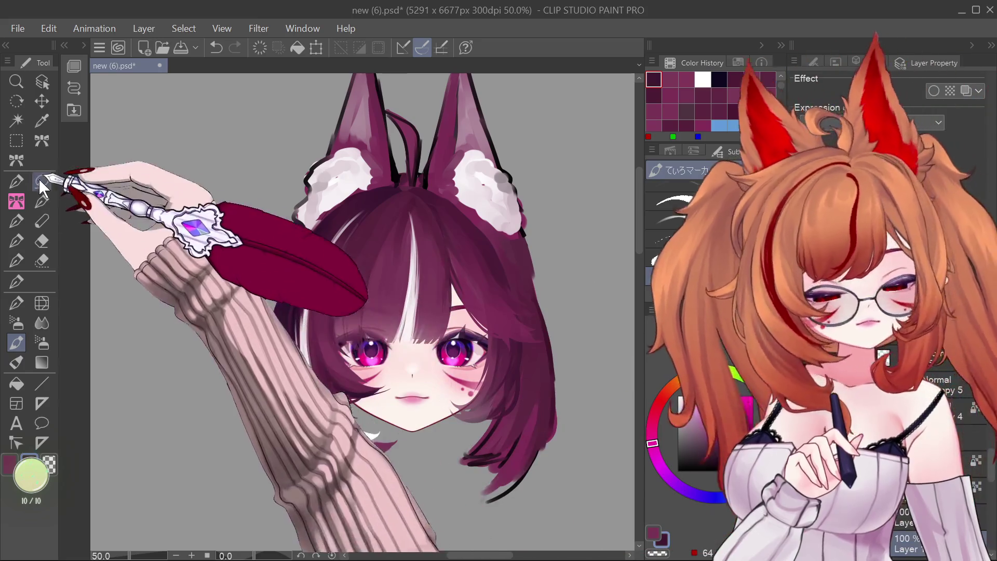
Lasso-select both purple fox ears and delete them, leaving the rounded bob-cut hair.
scroll(364, 311, "up", 3)
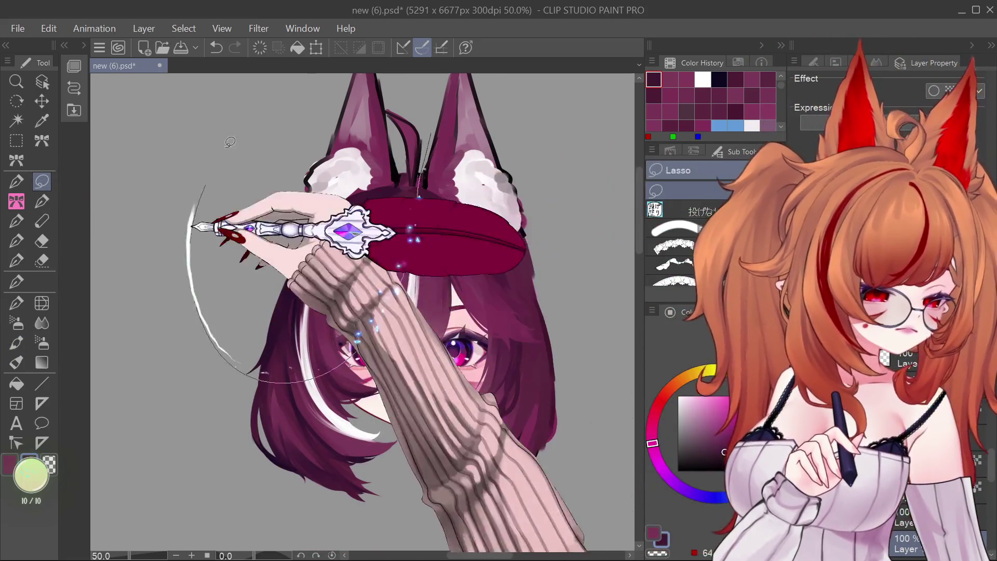
left_click_drag(511, 87, 343, 460)
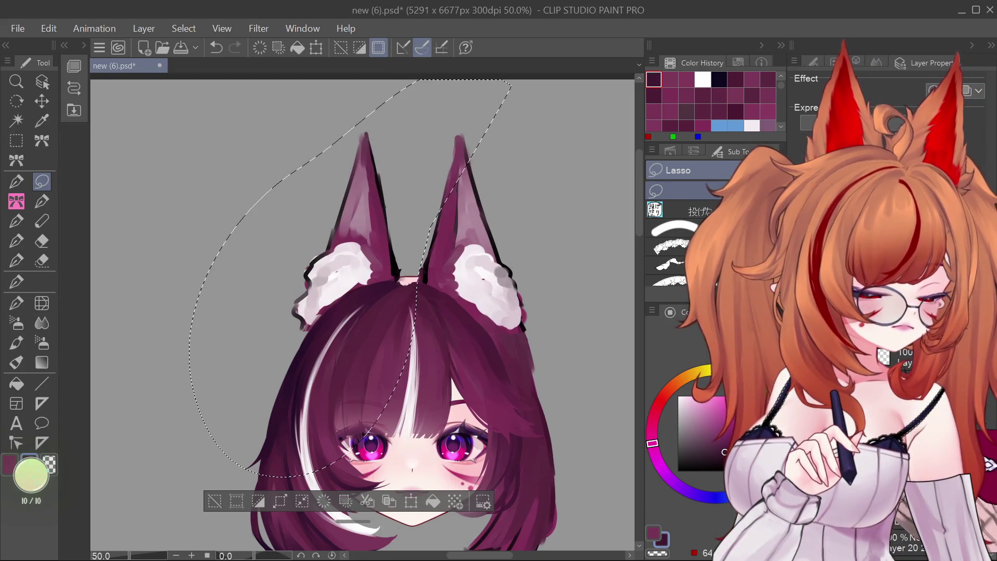
key("ctrl+d")
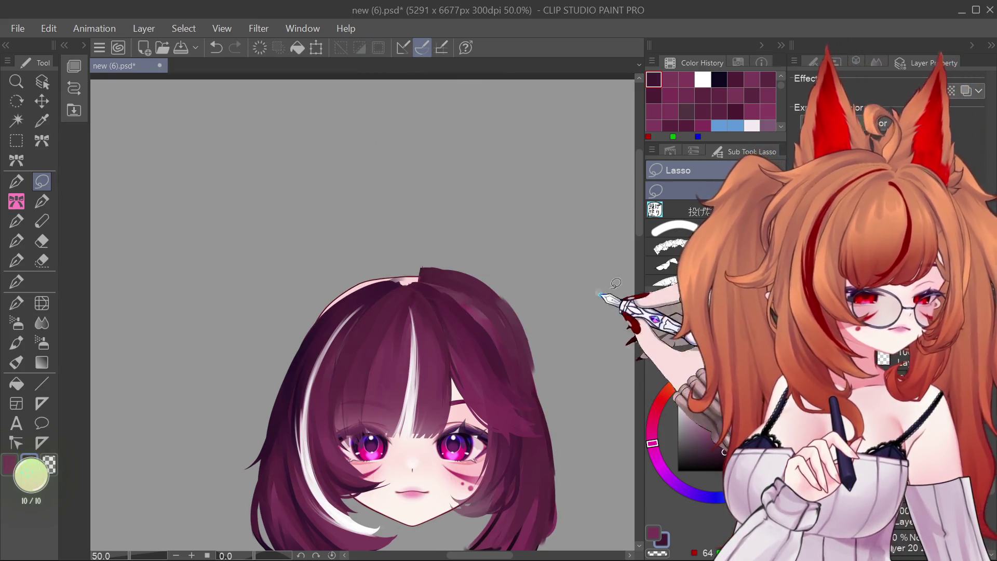
scroll(517, 341, "down", 5)
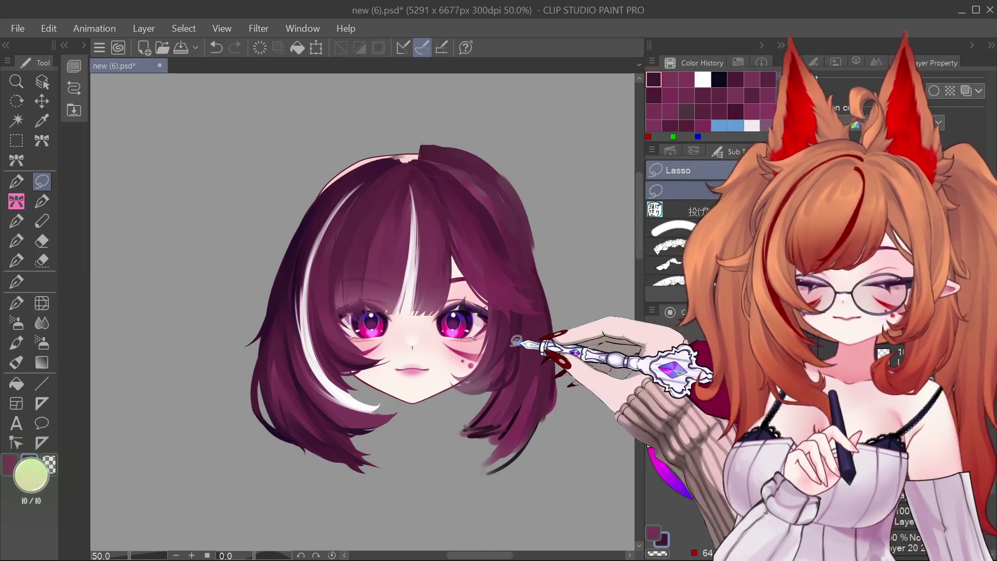
left_click(19, 303)
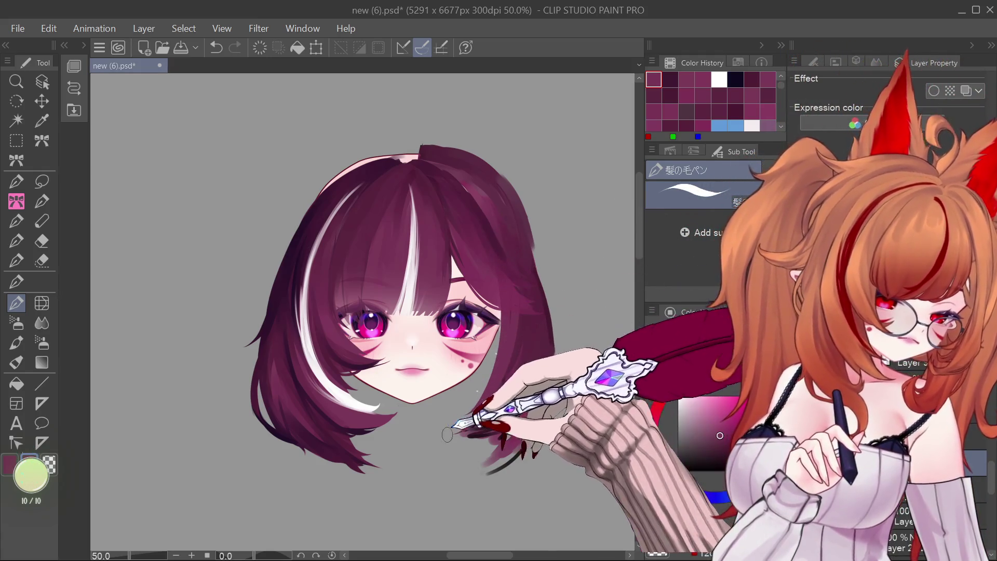
Undo the last stroke and build up more purple hair strands on the right side.
key("ctrl+z")
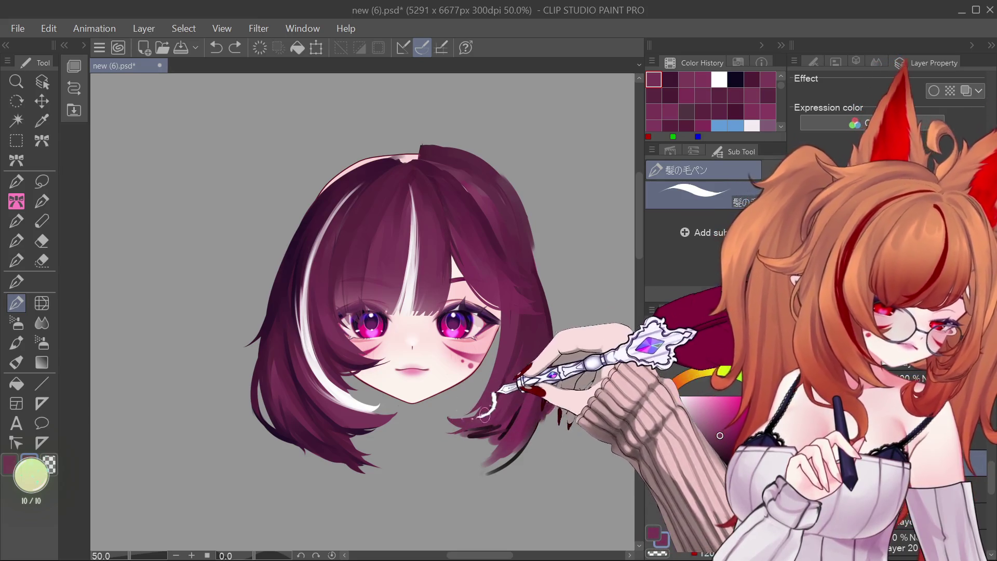
left_click_drag(484, 413, 498, 381)
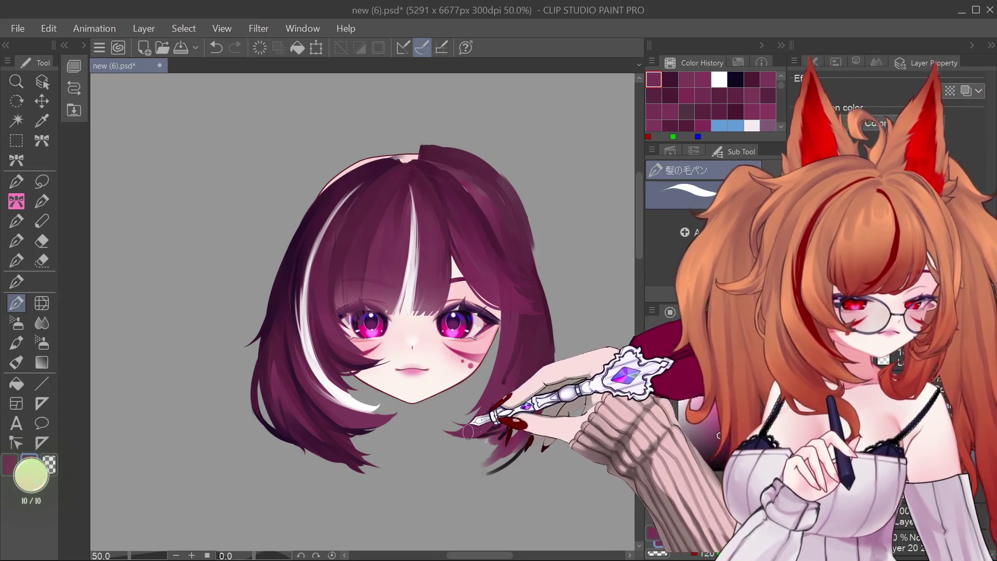
left_click_drag(494, 422, 503, 377)
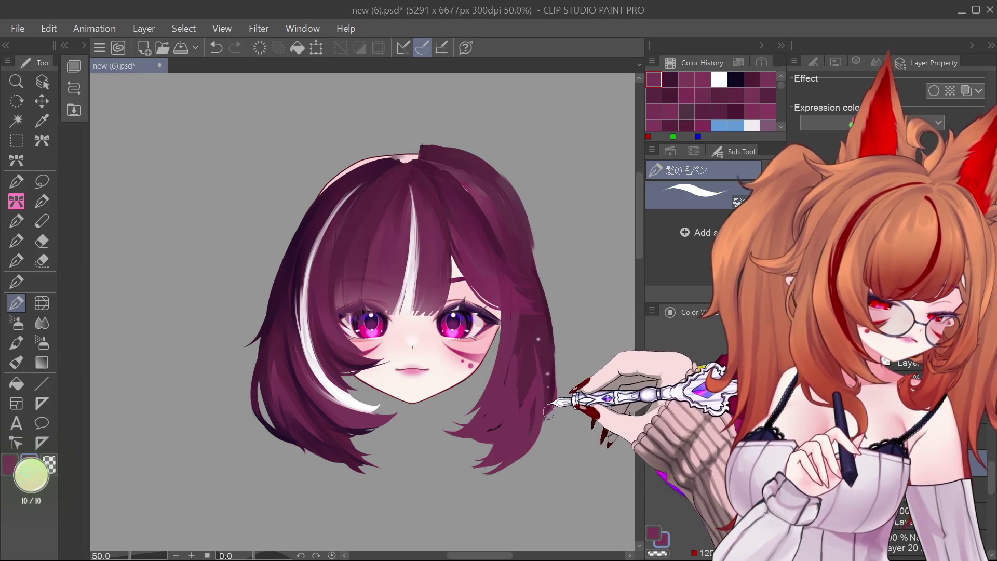
Add thin white highlights and sparkle dots along the right-side hair.
left_click_drag(543, 360, 546, 388)
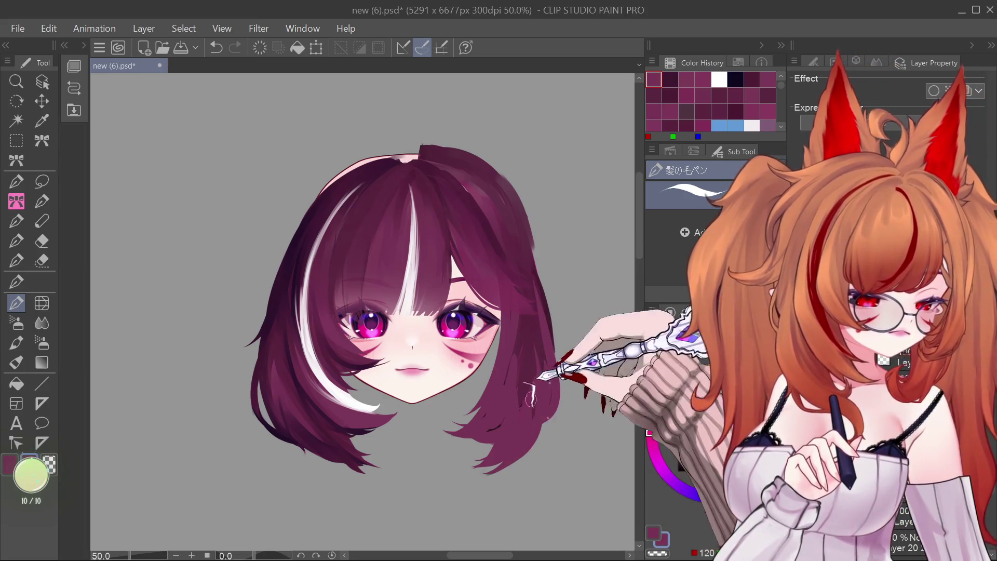
left_click_drag(530, 234, 540, 276)
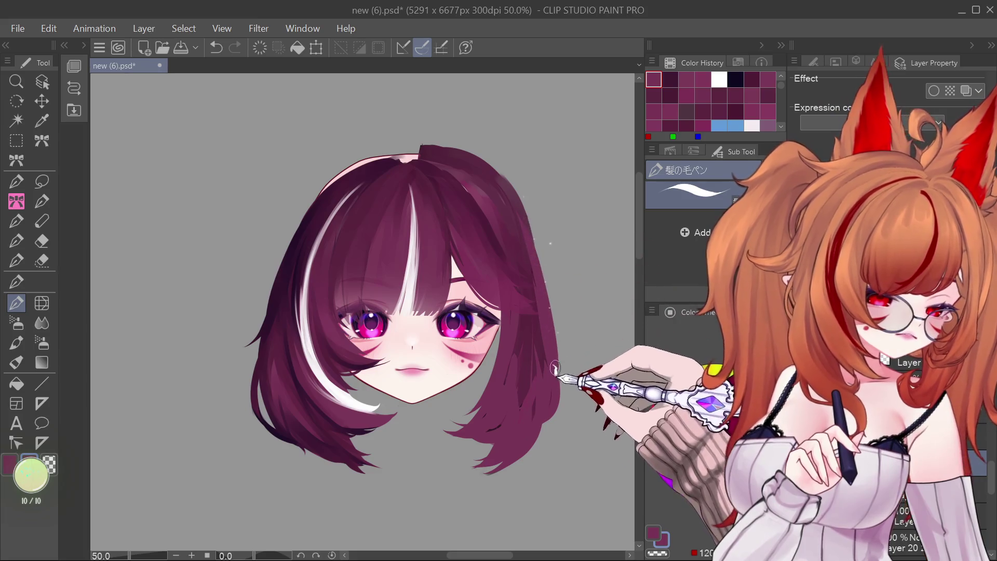
left_click(502, 414)
left_click(505, 393)
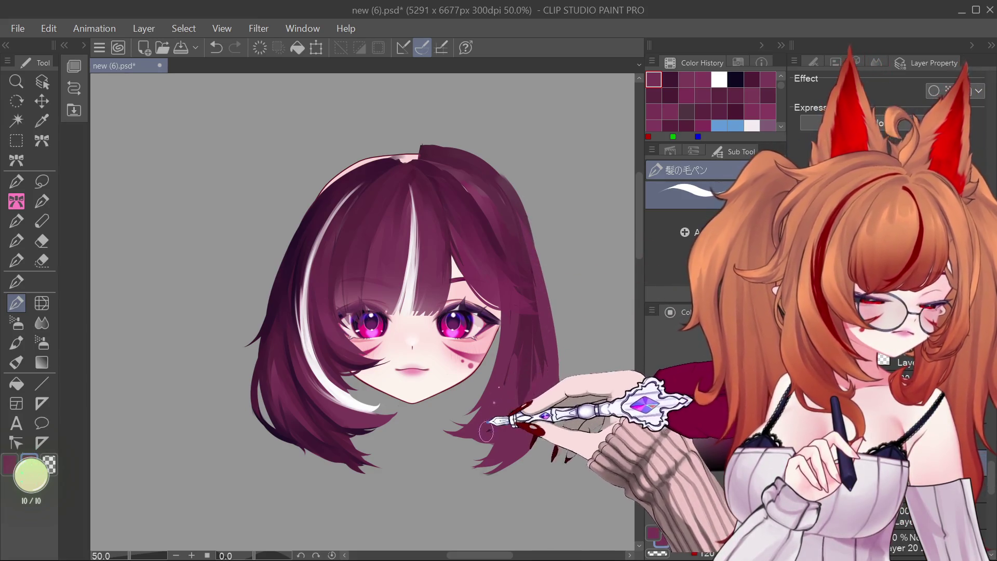
left_click(507, 360)
left_click(536, 351)
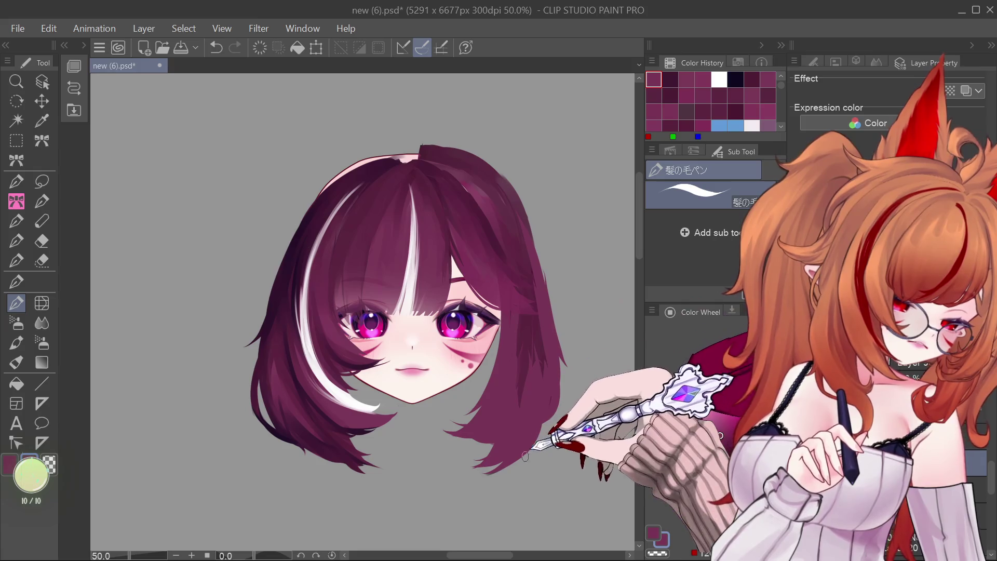
left_click_drag(527, 373, 538, 391)
Build up a rounded hair tuft at the crown, undoing two stray white strokes.
left_click_drag(420, 148, 499, 172)
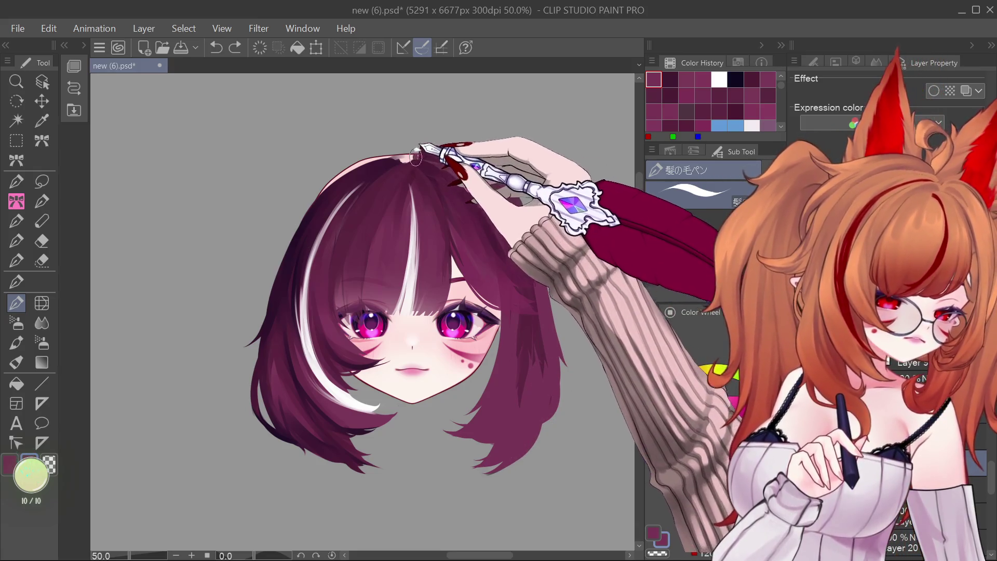
left_click_drag(528, 255, 521, 220)
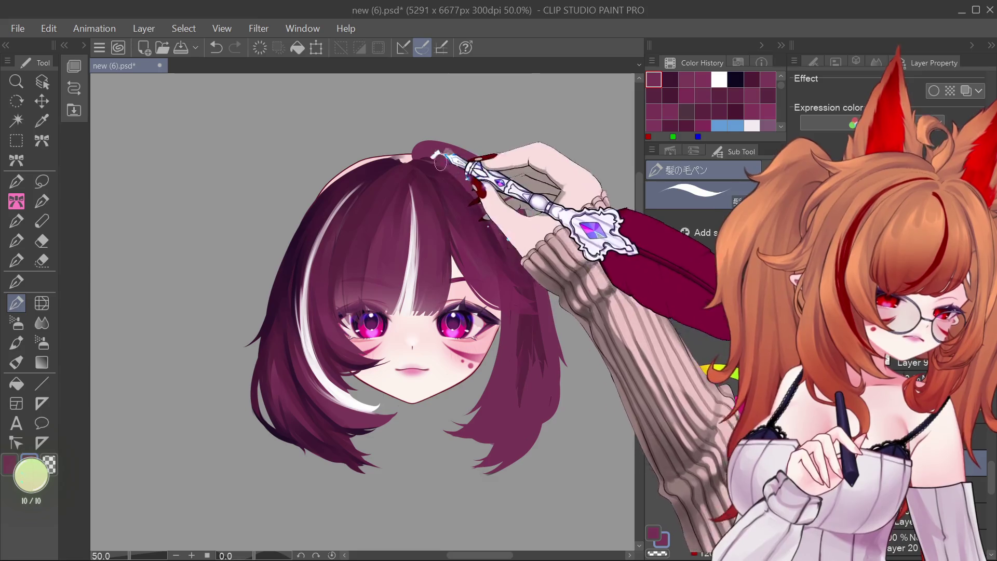
left_click_drag(525, 273, 502, 229)
key("ctrl+z")
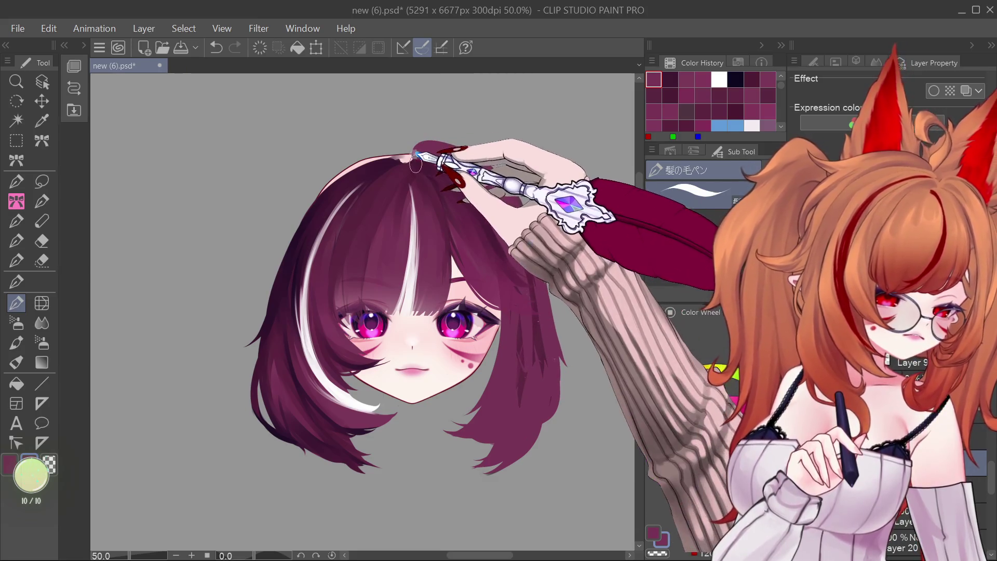
mouse_move(504, 174)
left_mouse_down()
mouse_move(493, 166)
mouse_move(519, 187)
left_mouse_up()
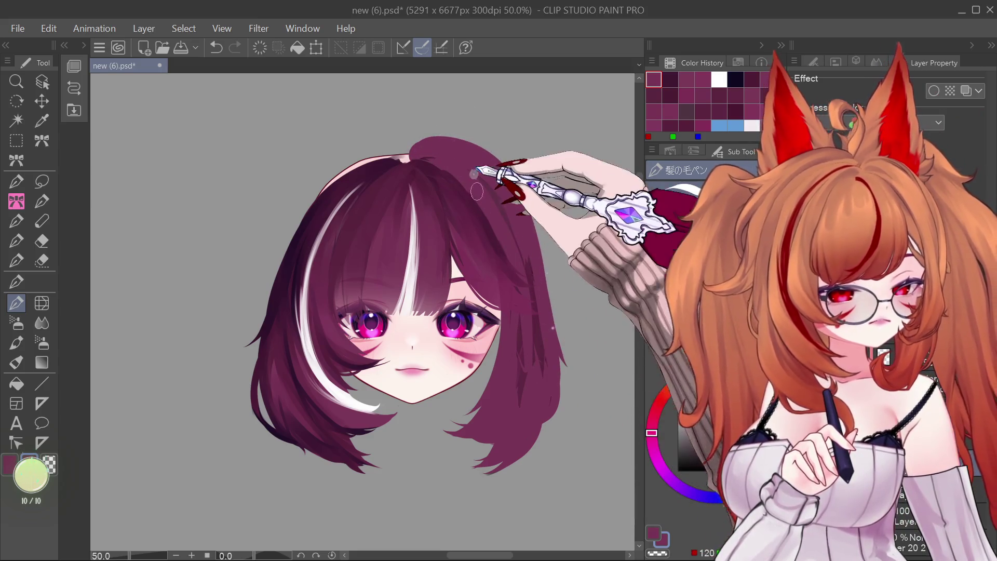
key("ctrl+z")
left_click(42, 241)
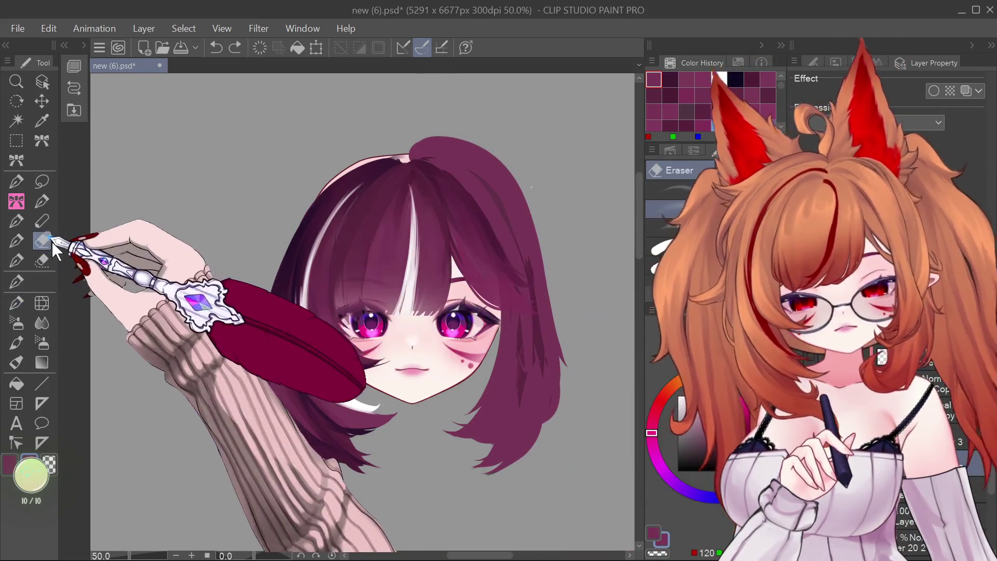
Trim the top hair tuft with the eraser, then test thin white highlights on the right hair.
left_click_drag(446, 140, 426, 138)
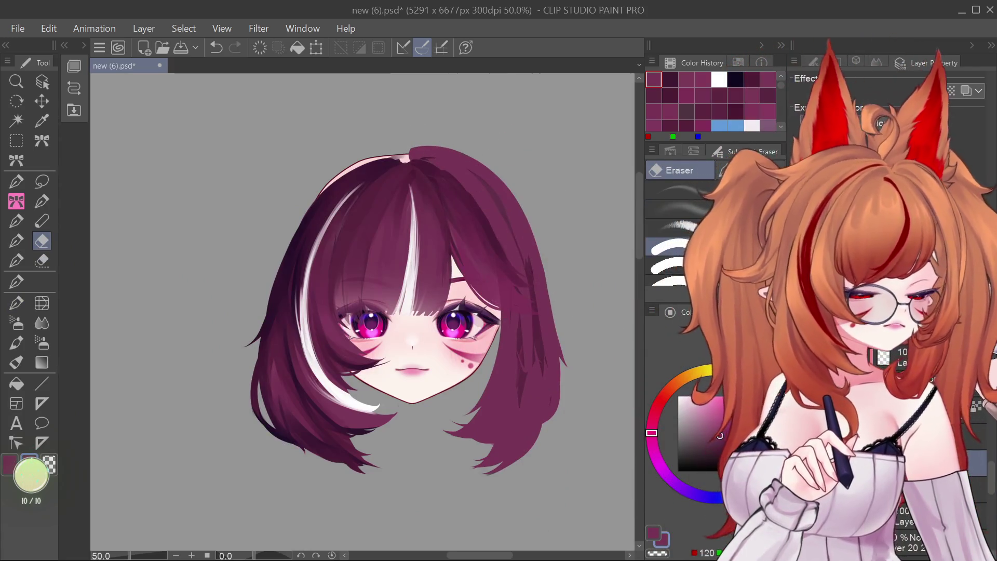
left_click(16, 343)
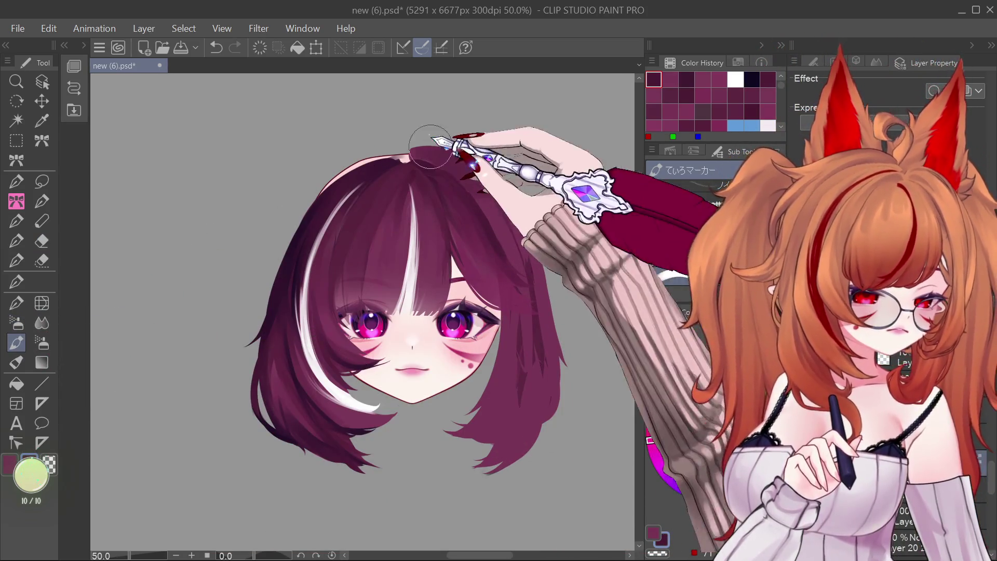
left_click_drag(532, 324, 523, 382)
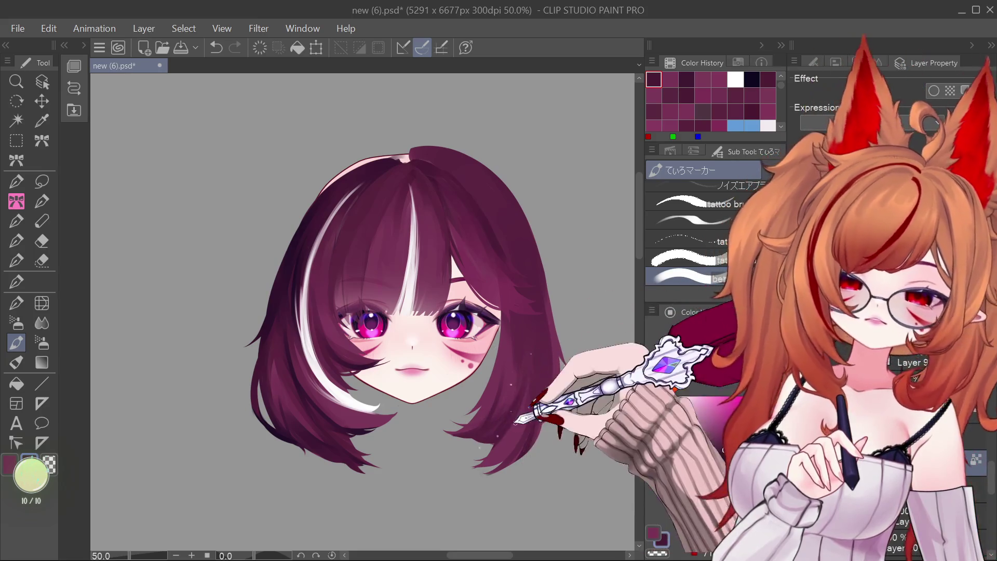
left_click_drag(530, 297, 527, 370)
key("ctrl+z")
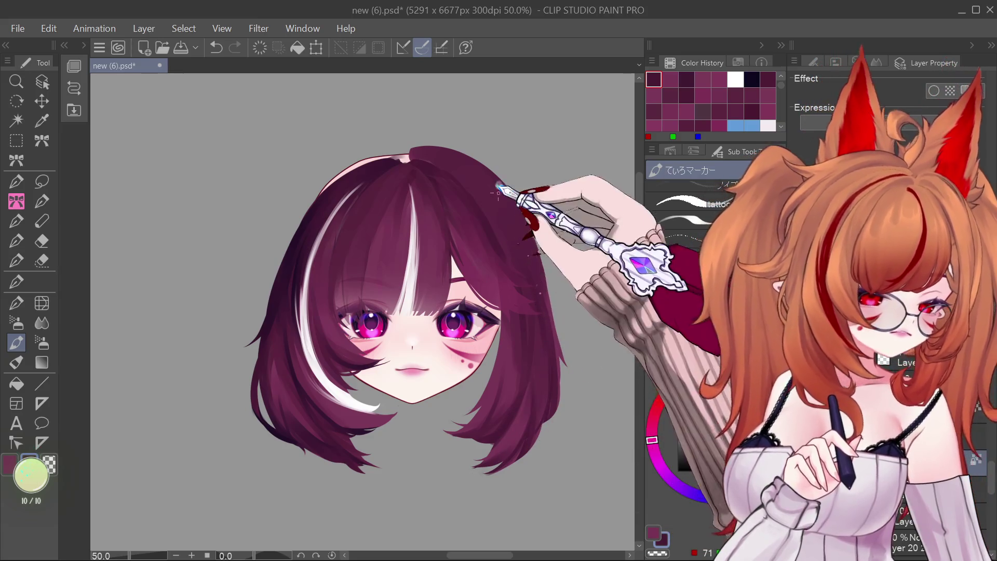
mouse_move(543, 290)
left_mouse_down()
mouse_move(531, 226)
mouse_move(559, 326)
left_mouse_up()
key("ctrl+z")
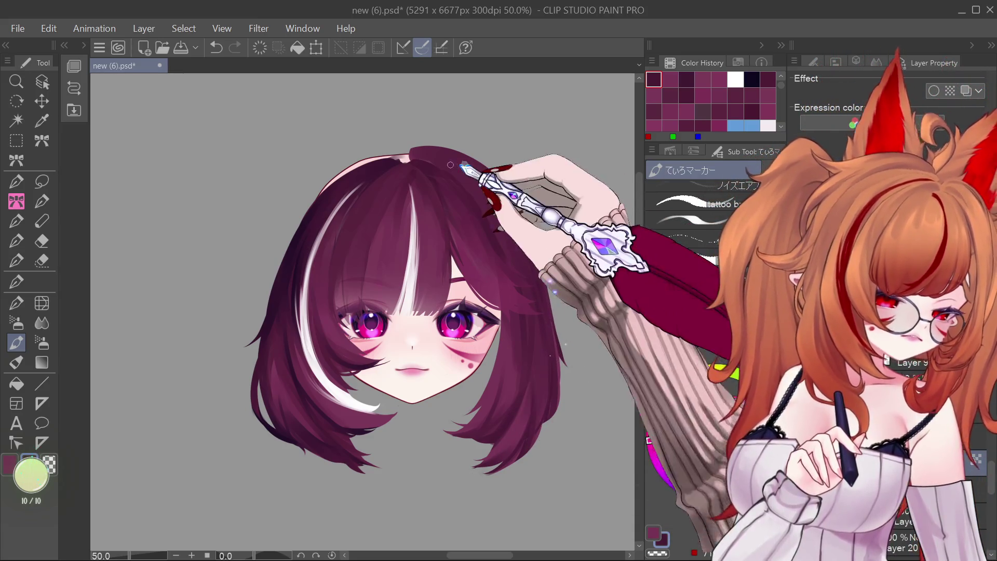
Scatter white sparkle dots above the head and down the right hair edge, adding thin highlights.
left_click_drag(410, 131, 470, 140)
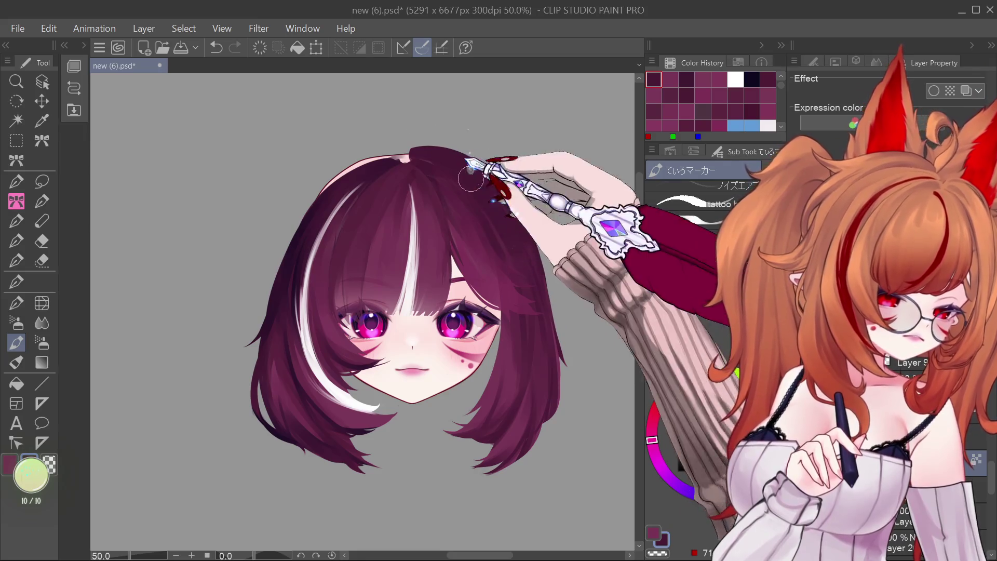
left_click_drag(500, 270, 497, 396)
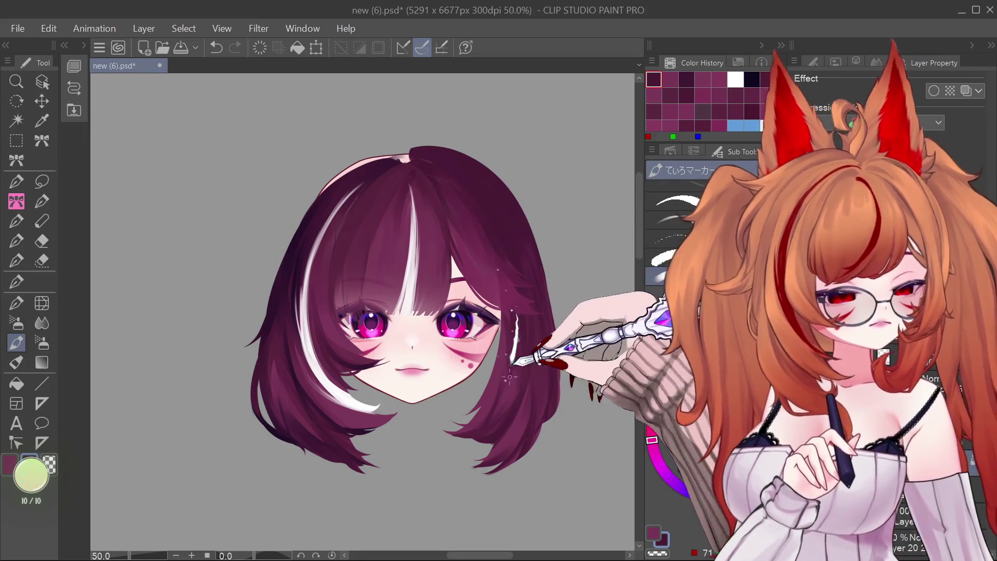
left_click_drag(504, 278, 509, 342)
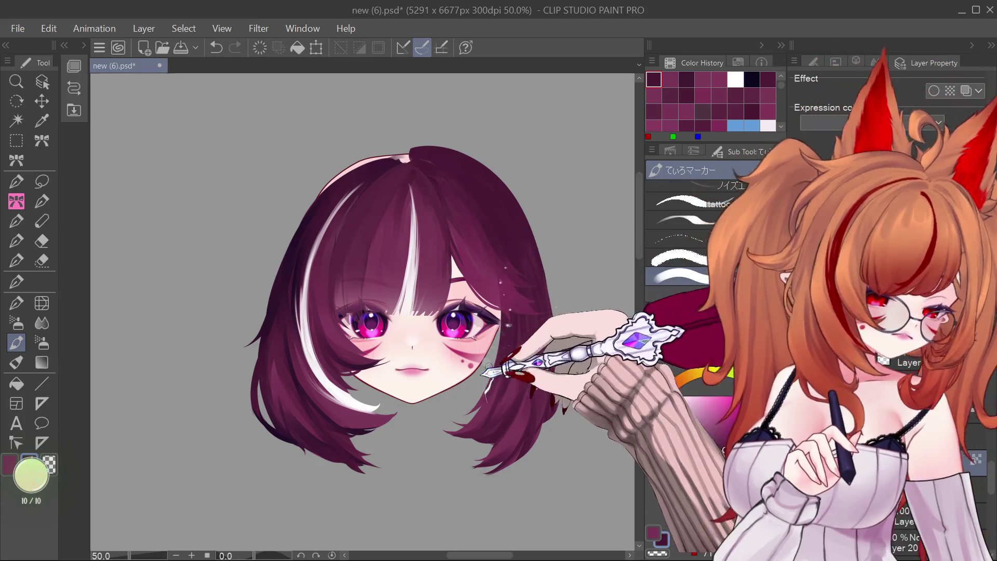
key("ctrl+z")
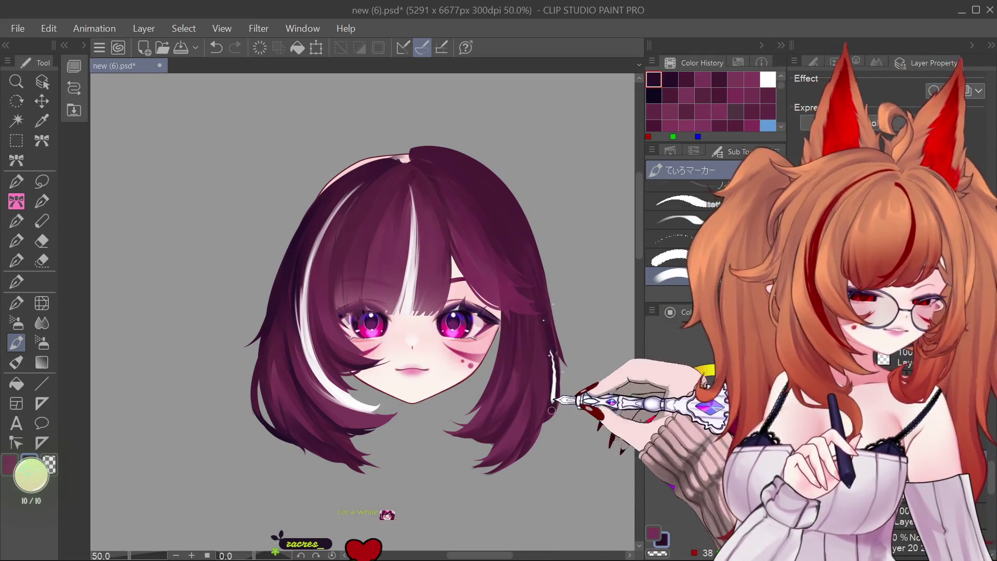
key("ctrl+z")
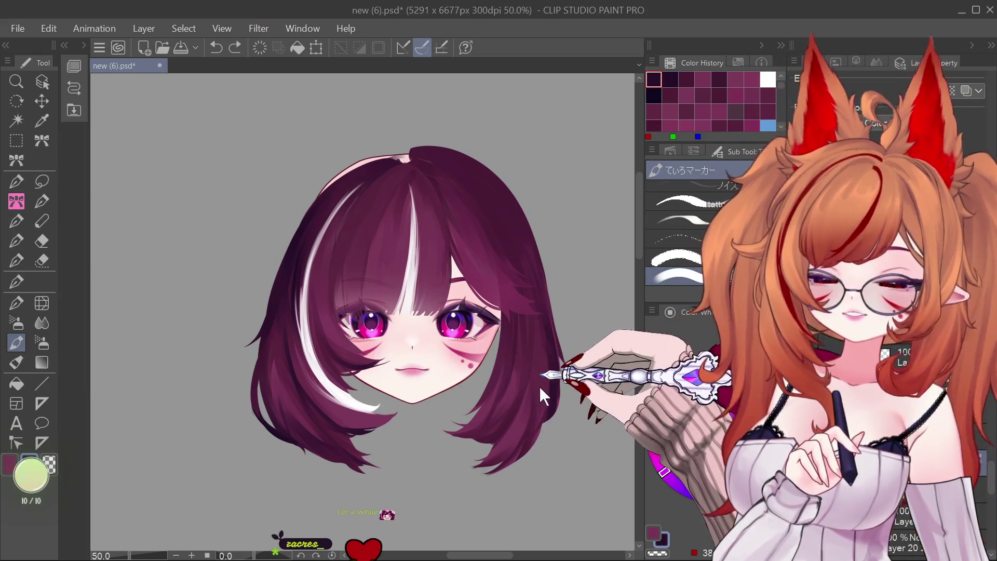
key("ctrl+y")
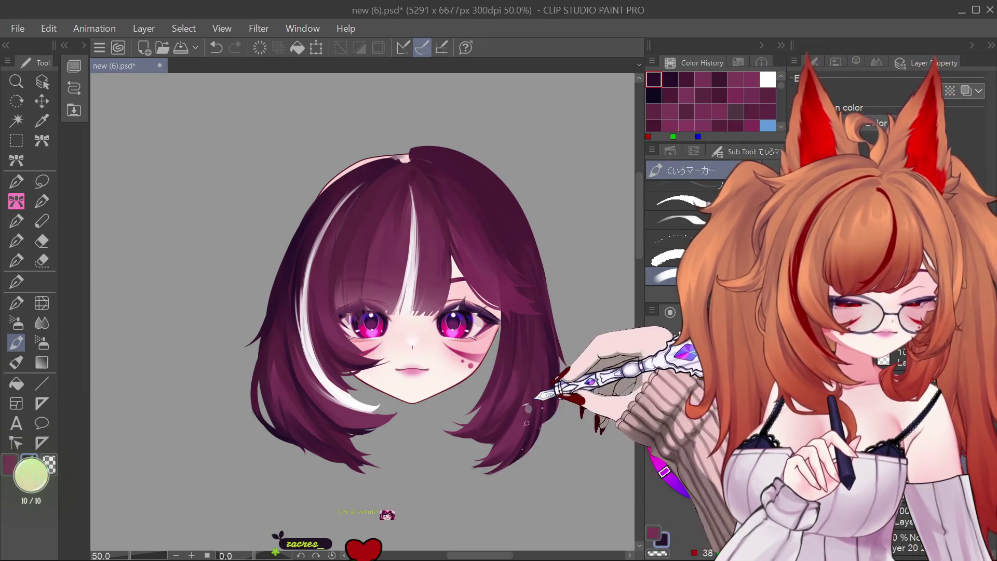
left_click_drag(492, 438, 475, 451)
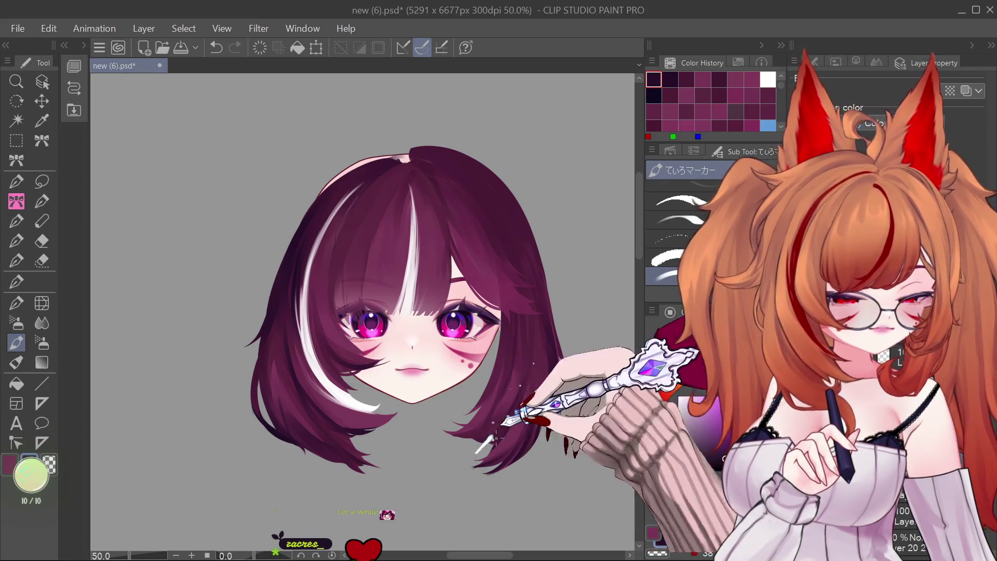
mouse_move(531, 368)
left_mouse_down()
mouse_move(542, 374)
mouse_move(538, 342)
left_mouse_up()
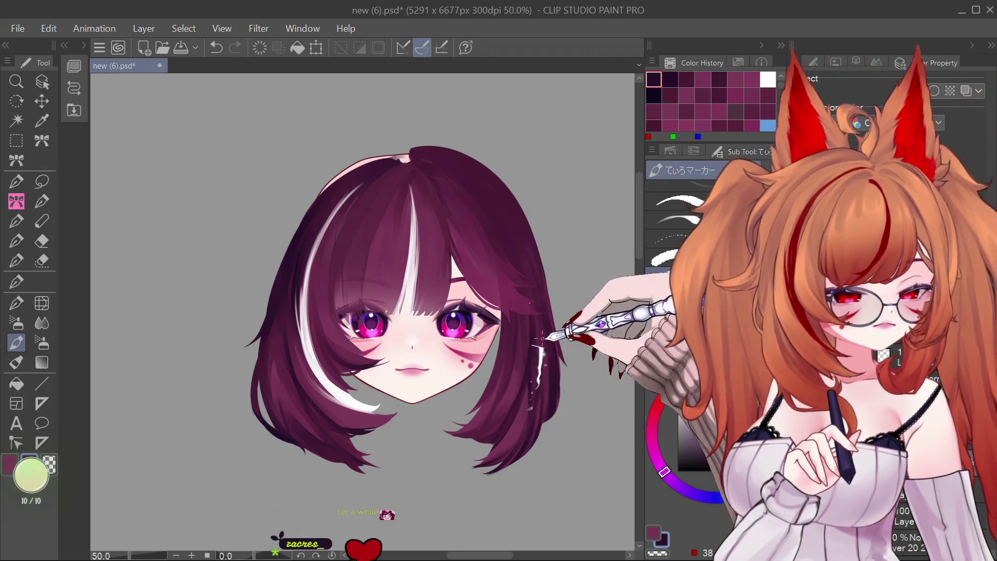
left_click_drag(542, 291, 523, 229)
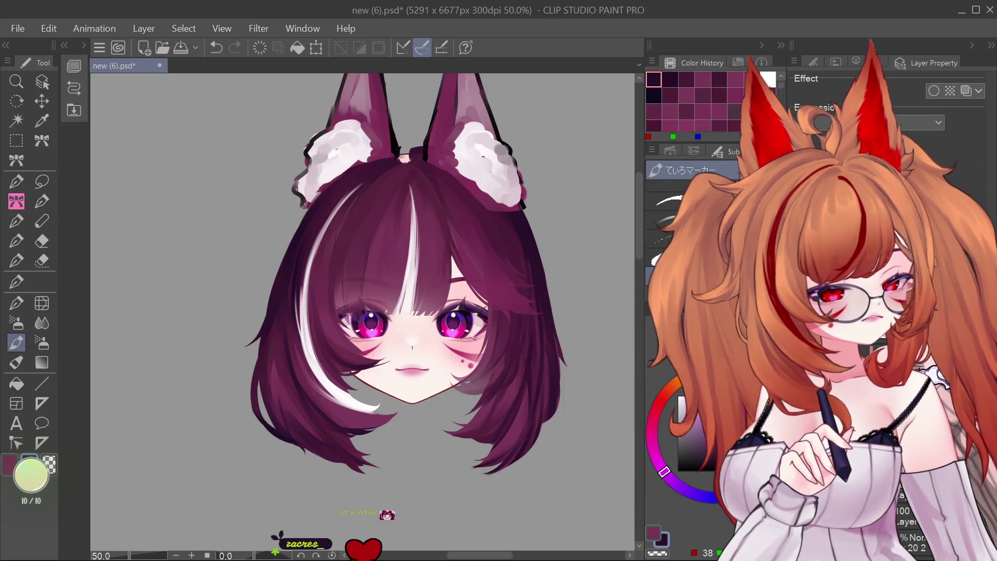
Draw a curved ahoge strand between the fox ears and bring back the body and long back hair.
scroll(519, 322, "down", 2)
scroll(514, 317, "up", 2)
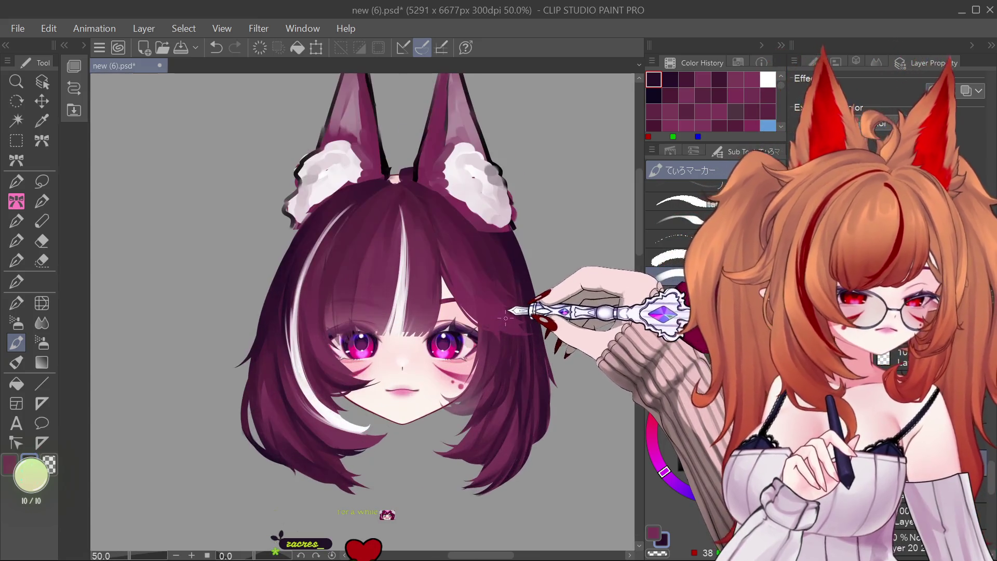
scroll(511, 312, "down", 1)
scroll(511, 312, "up", 1)
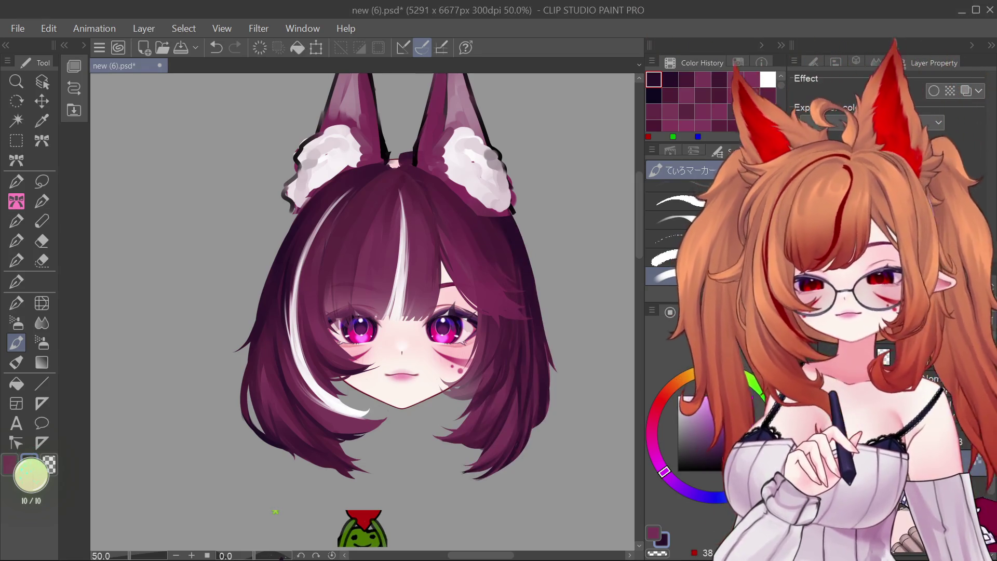
left_click_drag(388, 156, 378, 89)
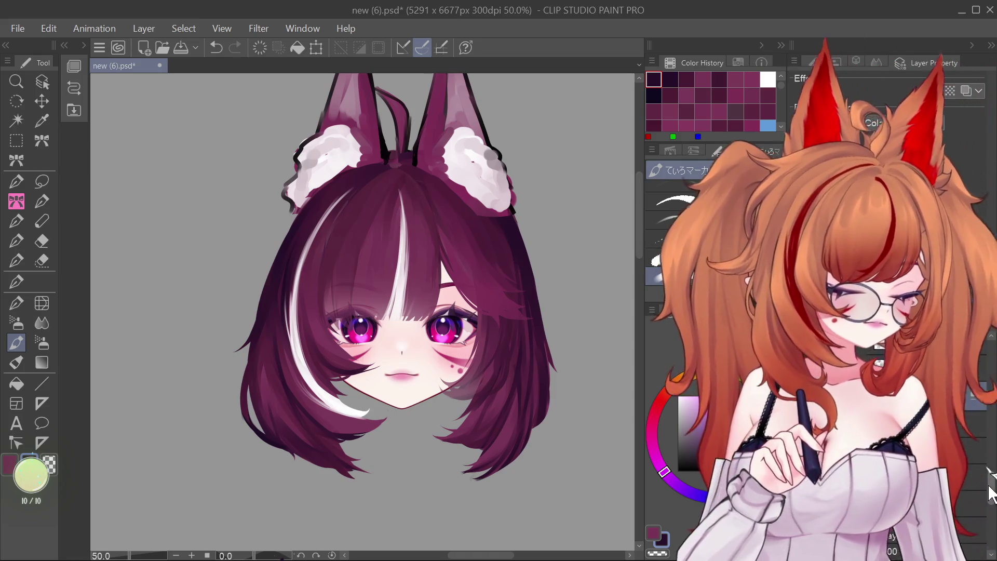
key("ctrl+z")
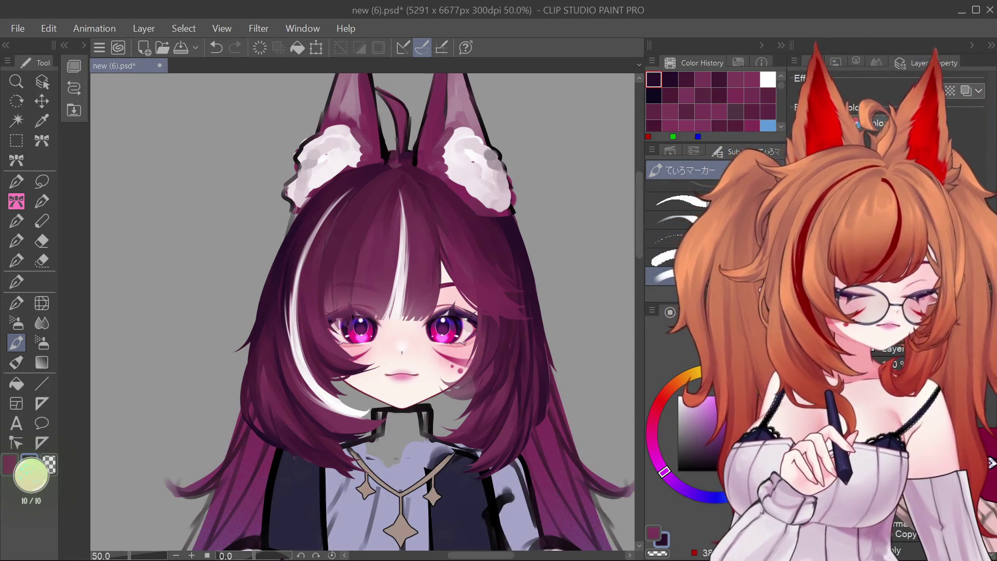
Step through recent edits and add a vertical symmetry ruler down the canvas centre through the face.
key("ctrl+y")
key("ctrl+y")
key("ctrl+z")
key("ctrl+z")
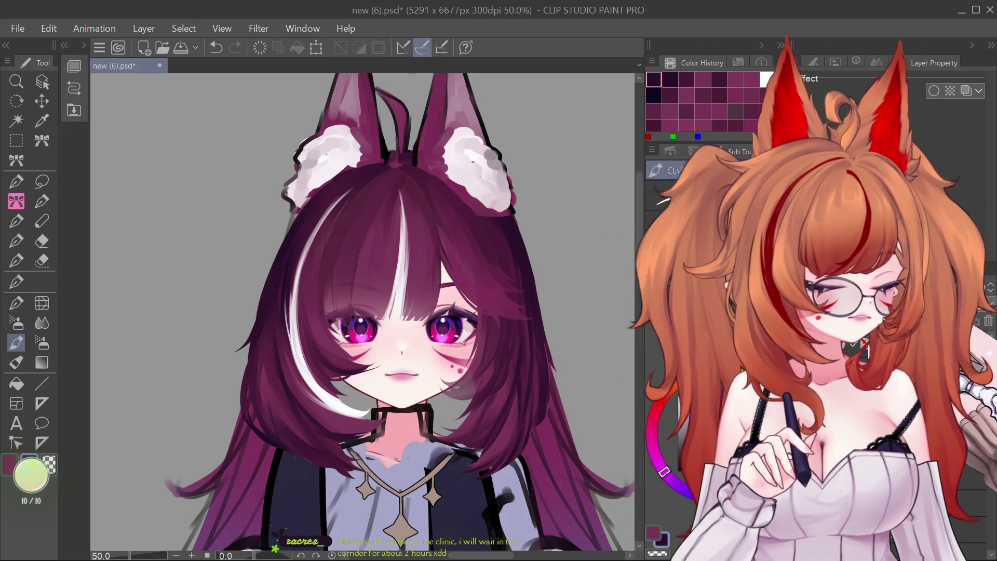
key("ctrl+1")
left_click(42, 82)
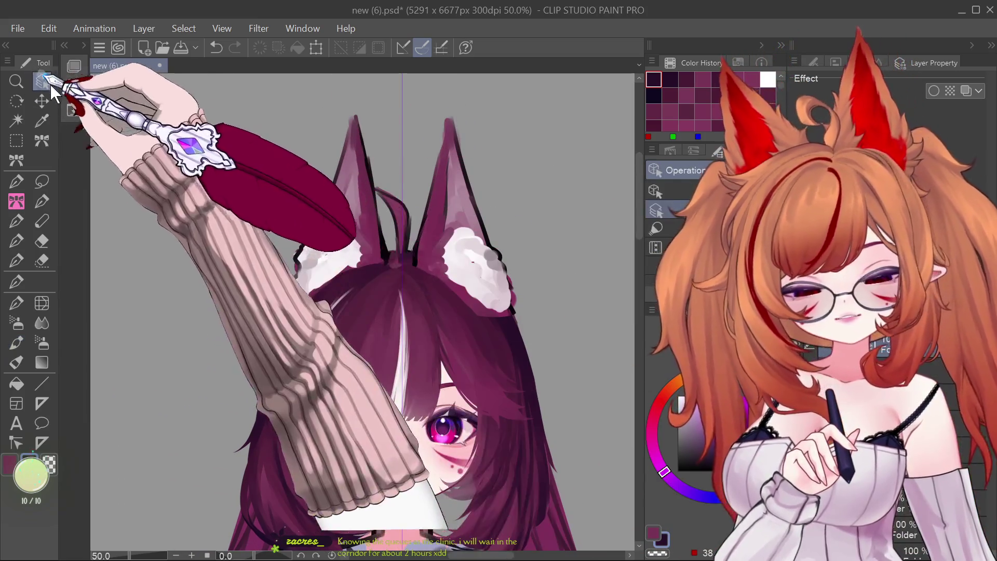
scroll(467, 200, "up", 3)
key("ctrl+z")
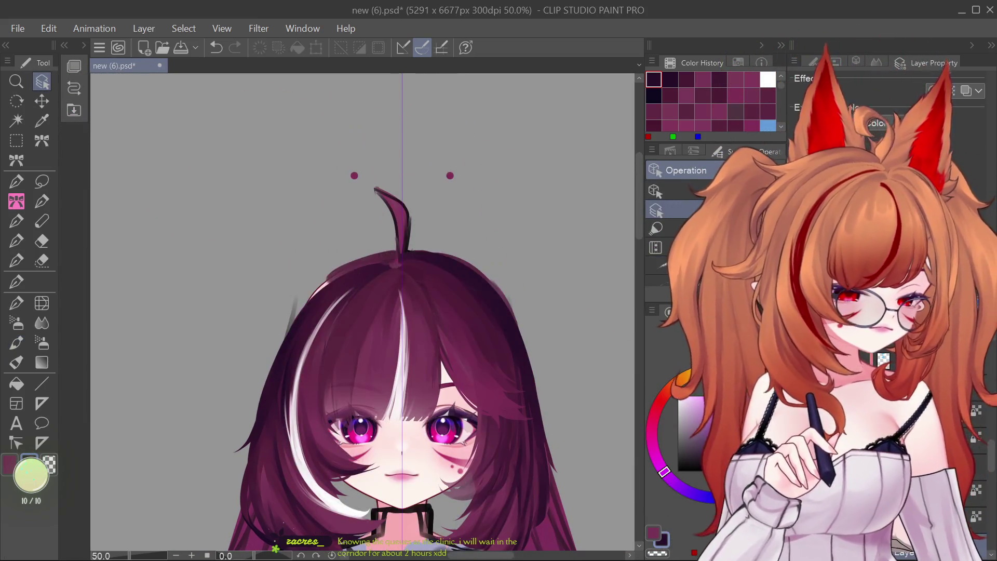
Toggle undo and redo to compare the girl with and without ears, settling on the ears restored.
key("ctrl+y")
key("ctrl+z")
key("ctrl+y")
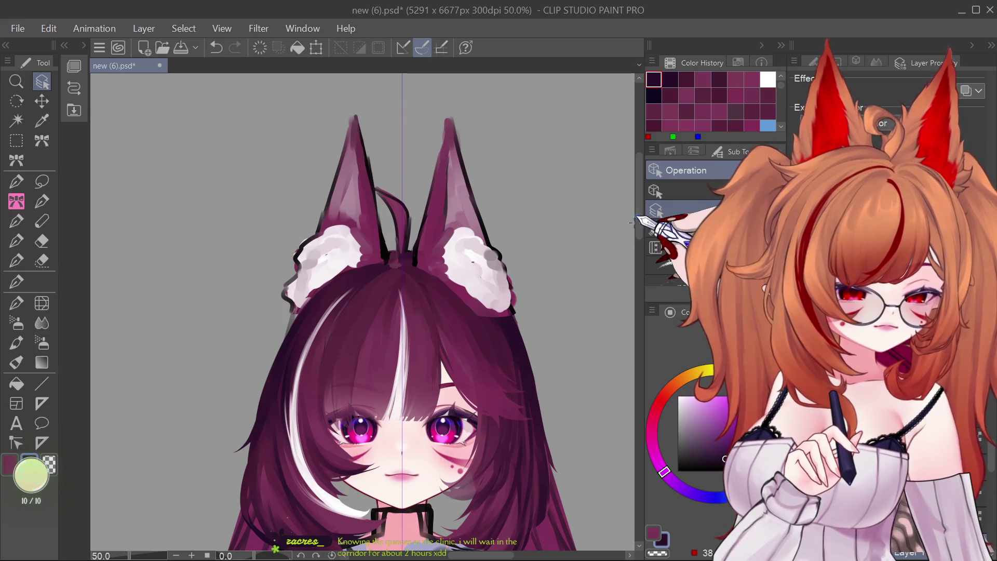
key("ctrl+z")
key("ctrl+y")
key("ctrl+z")
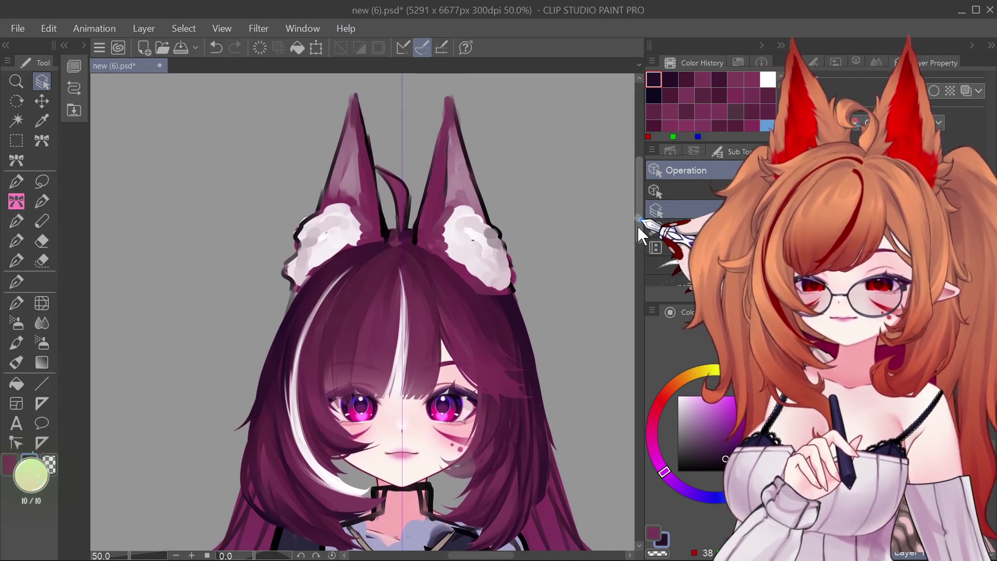
key("ctrl+y")
key("ctrl+z")
key("ctrl+y")
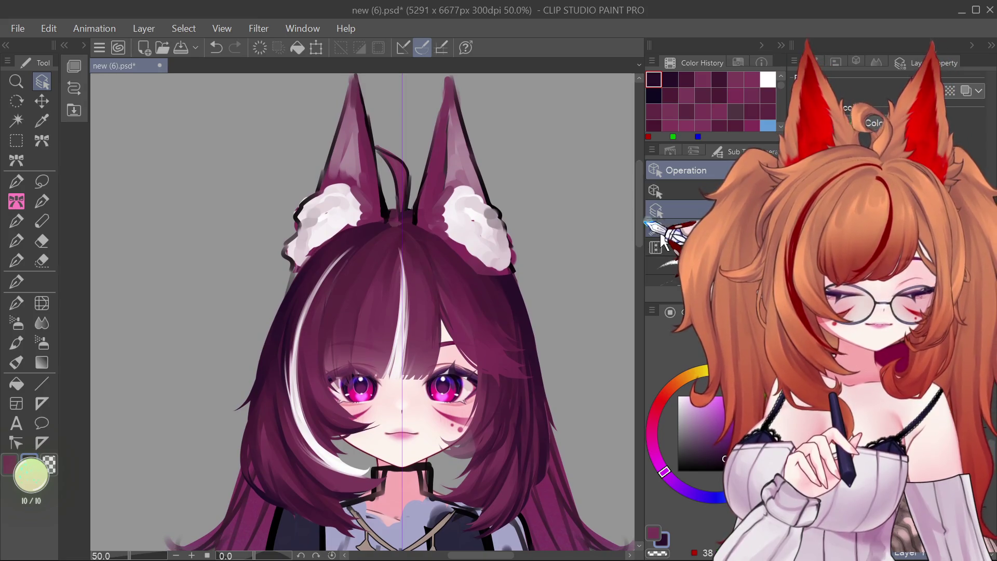
key("ctrl+z")
key("ctrl+y")
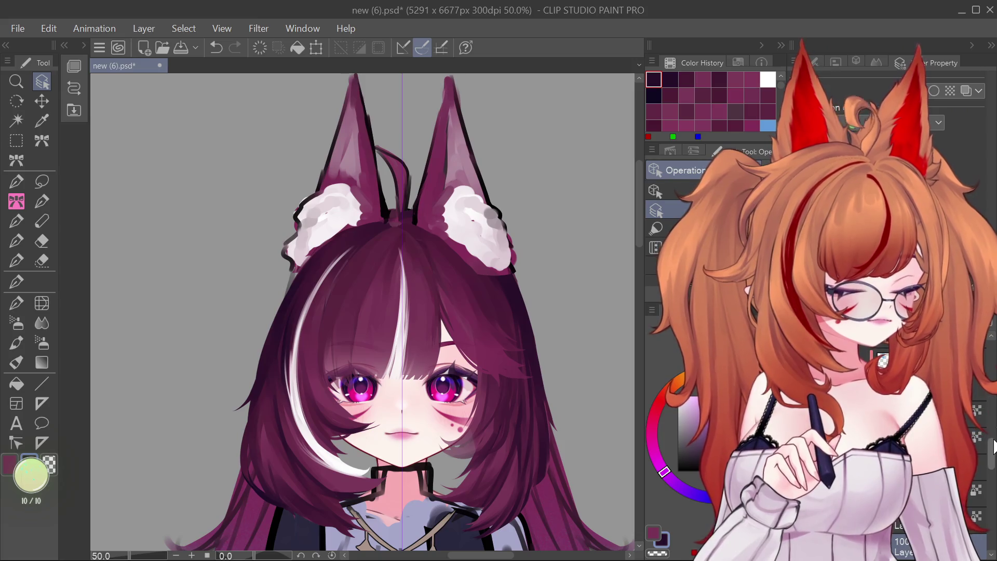
scroll(457, 165, "up", 3)
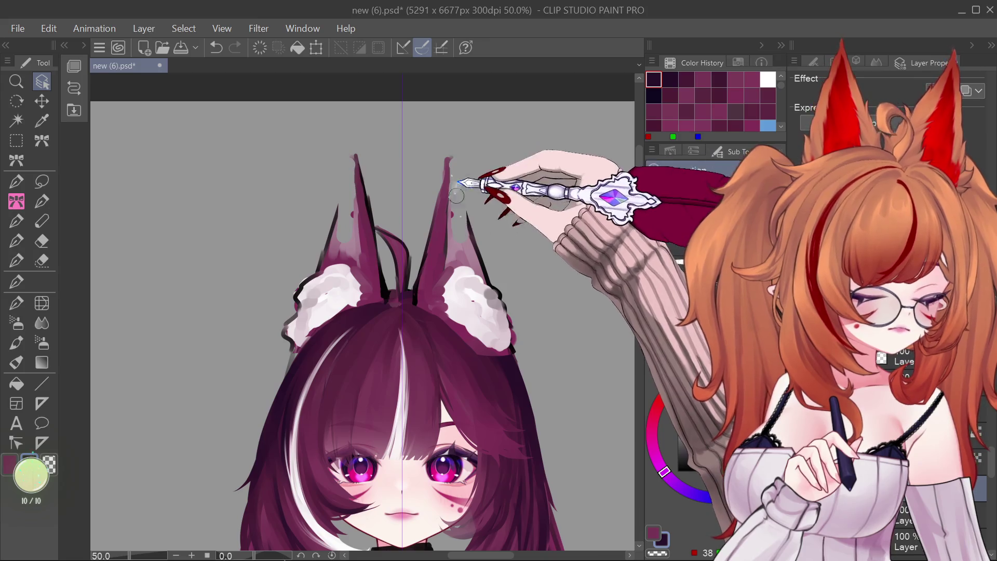
Repaint the fox ears taller and pointier with mirrored hair-pen strokes.
mouse_move(461, 217)
left_mouse_down()
mouse_move(458, 281)
mouse_move(481, 360)
mouse_move(506, 319)
left_mouse_up()
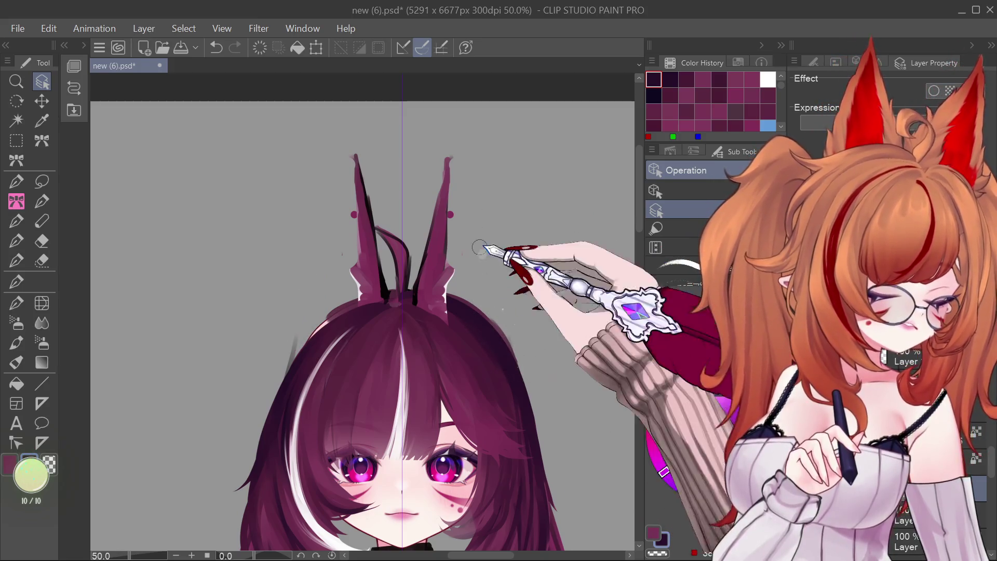
left_click_drag(451, 223, 435, 265)
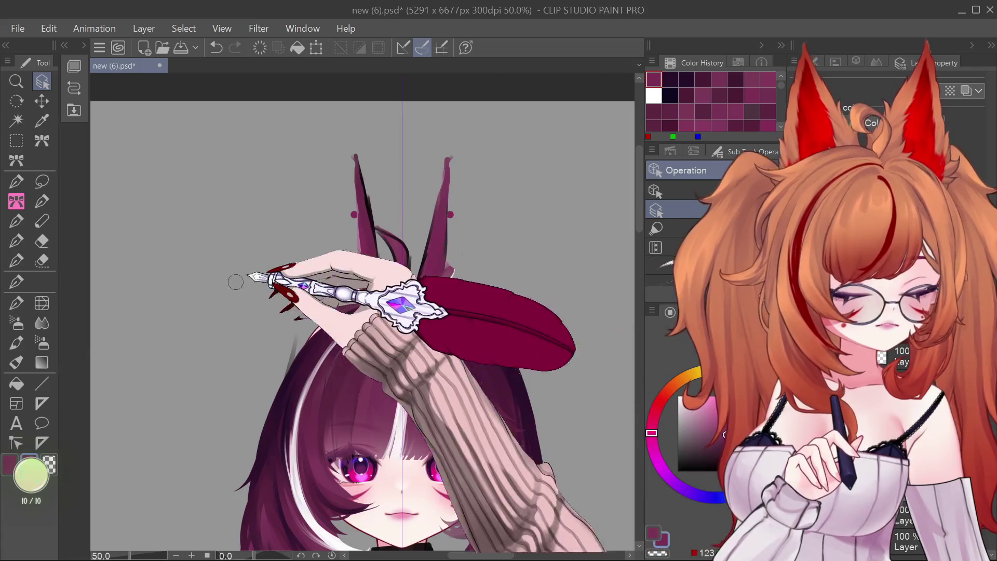
left_click(16, 303)
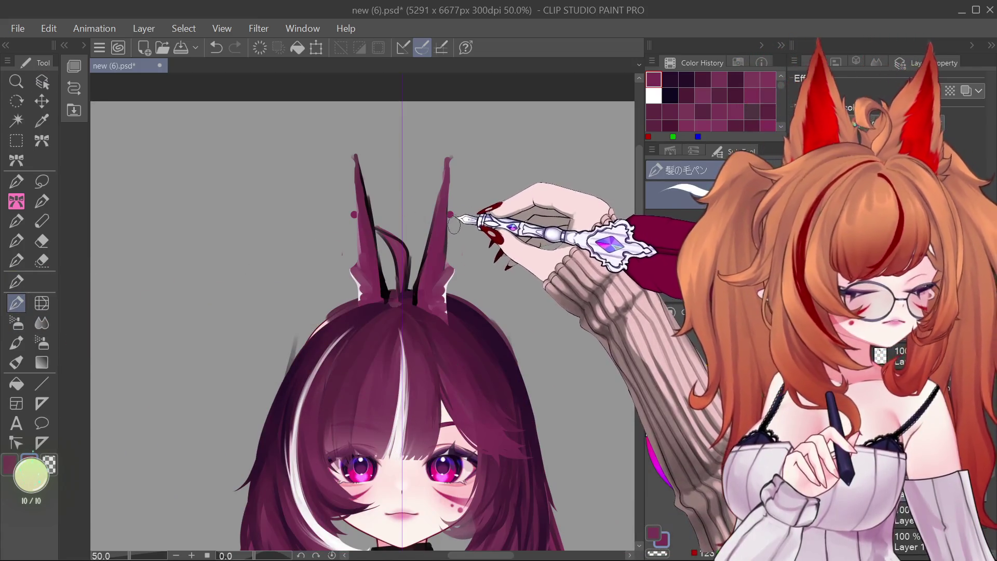
left_click_drag(444, 155, 447, 197)
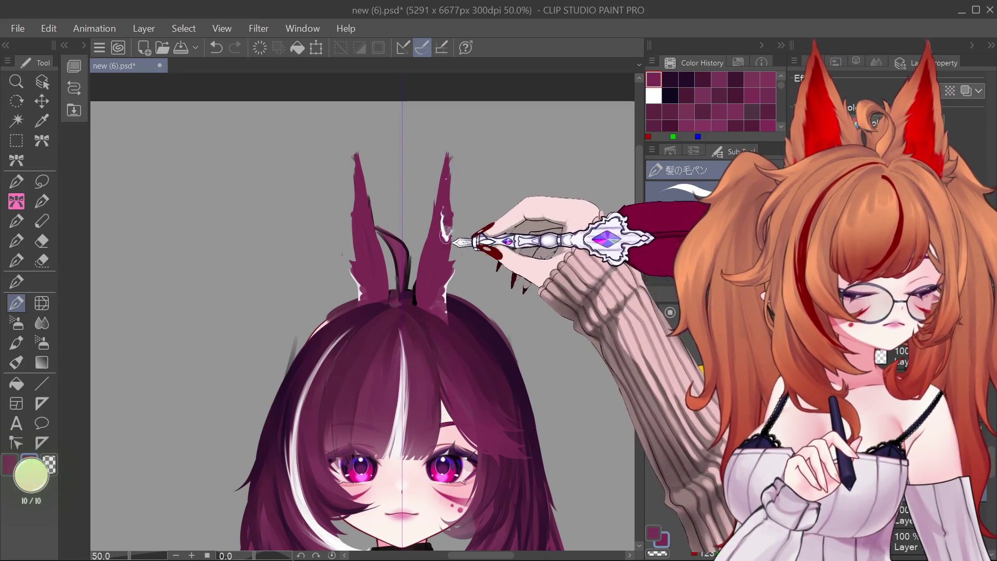
left_click_drag(450, 191, 450, 145)
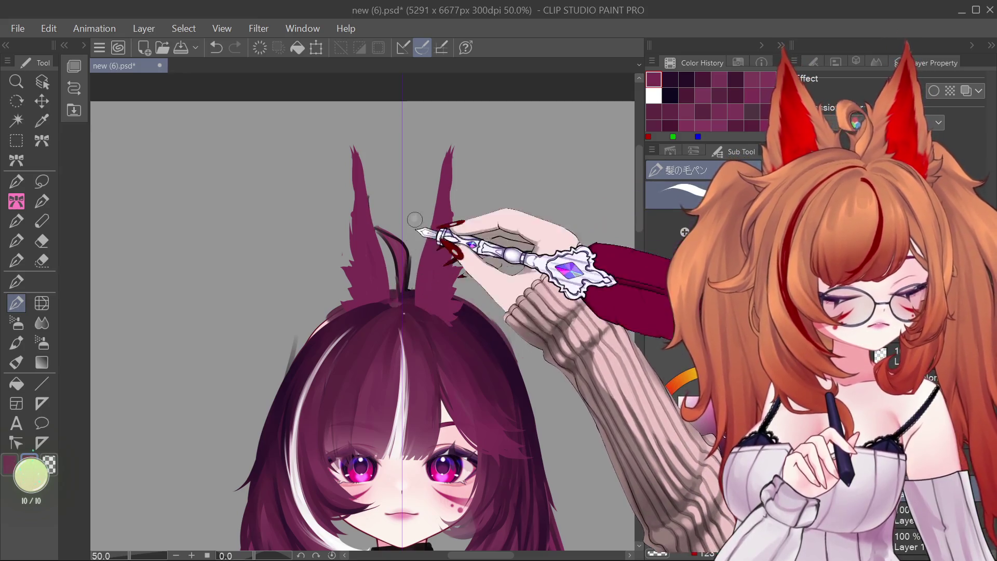
left_click_drag(427, 193, 419, 219)
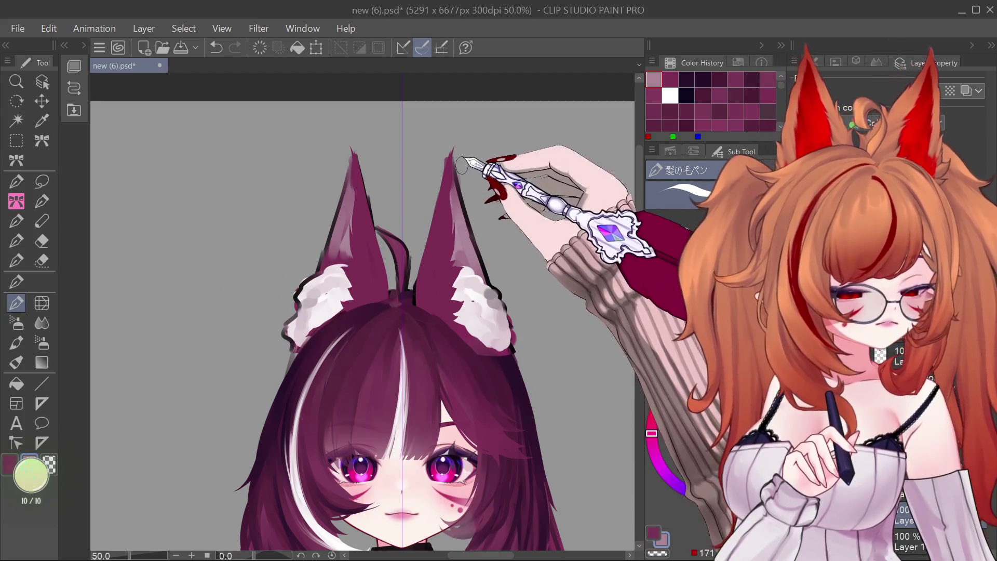
Paint wide light-pink fur along both ears' edges and clear the dark magenta inner fill.
left_click_drag(461, 178, 499, 307)
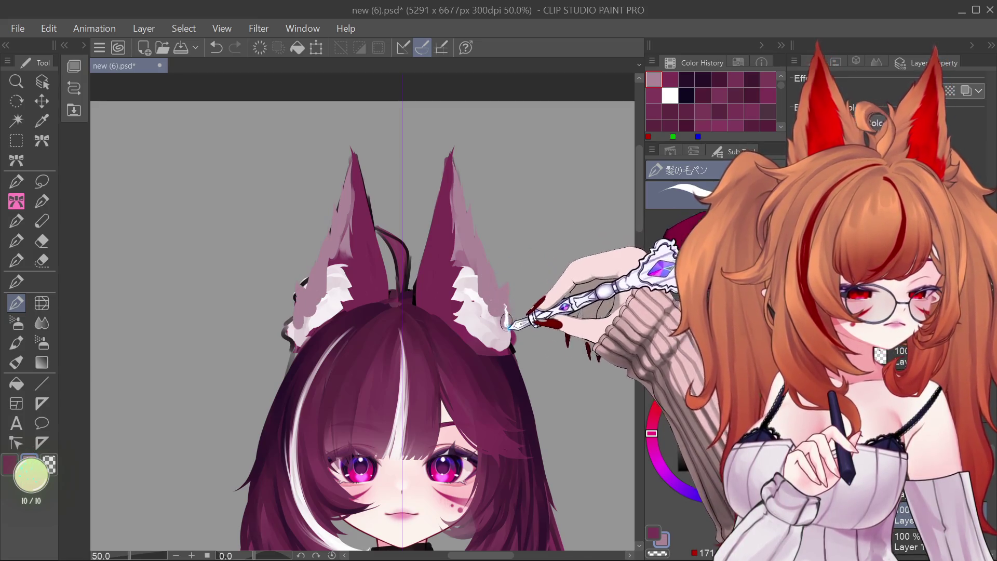
left_click_drag(512, 340, 508, 293)
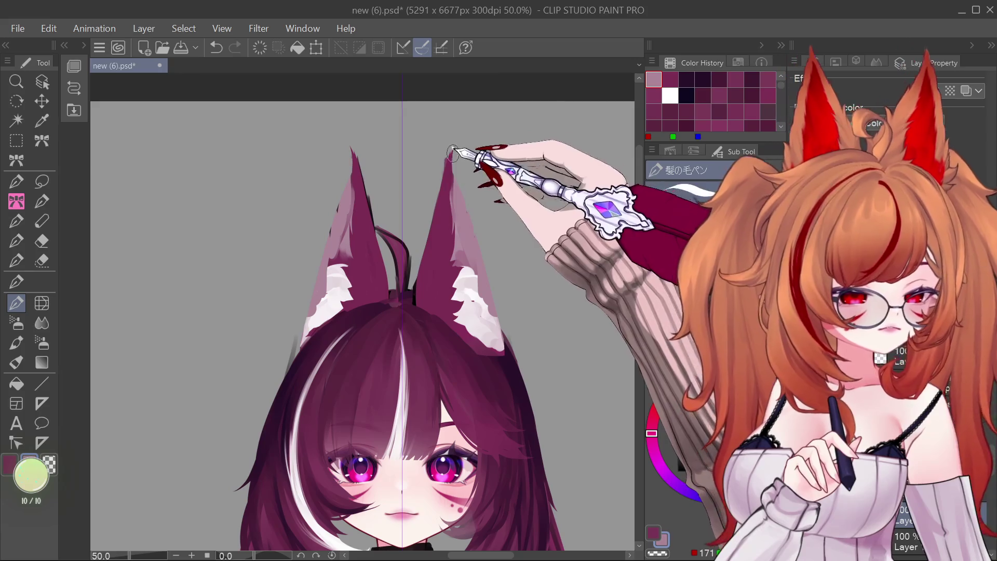
left_click_drag(456, 154, 492, 314)
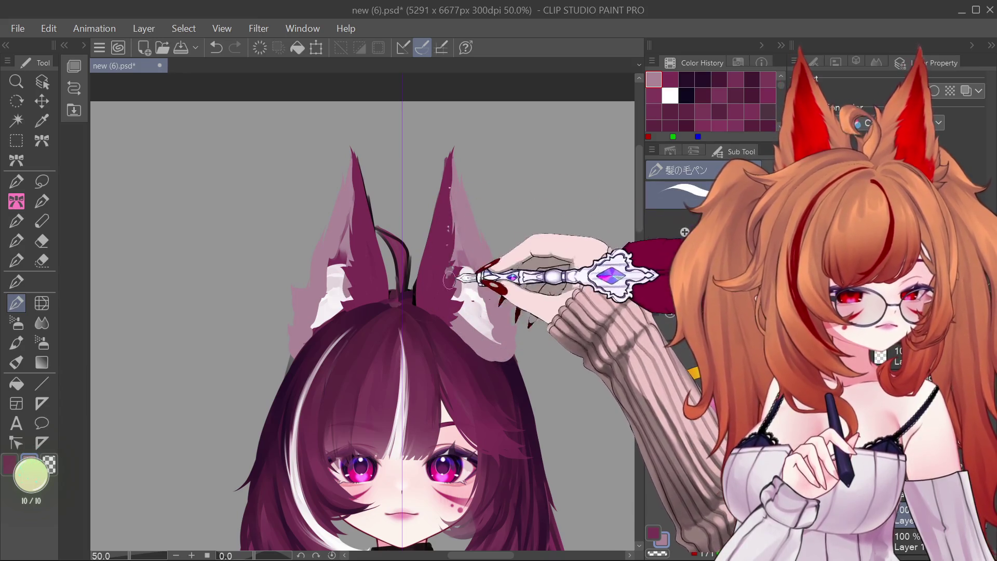
left_click_drag(414, 298, 424, 353)
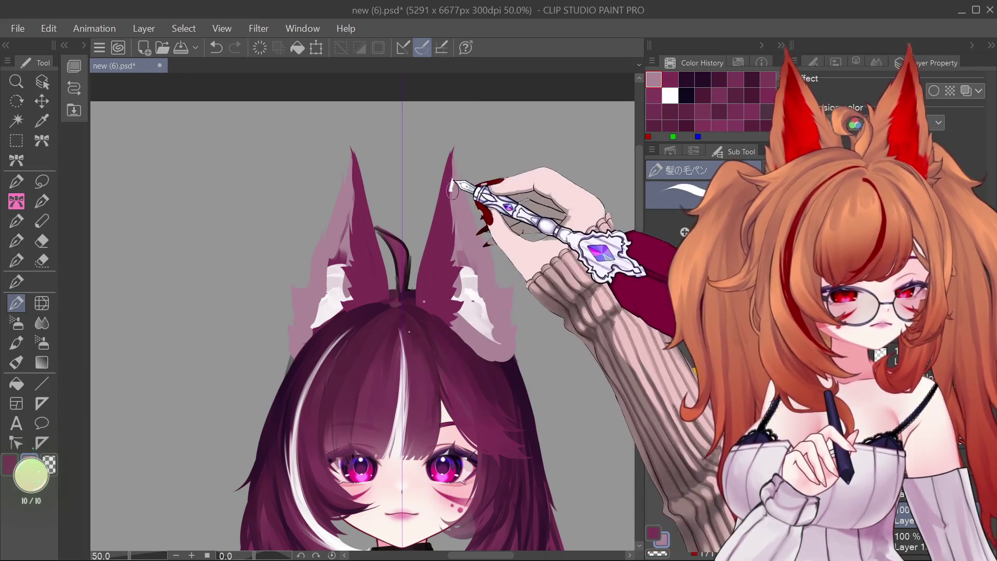
left_click_drag(456, 207, 486, 322)
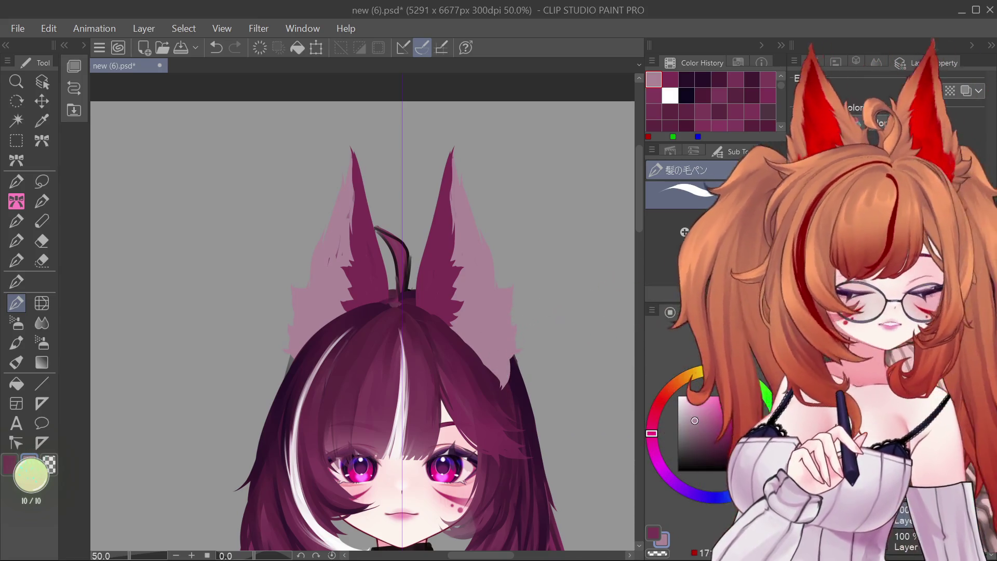
key("ctrl+z")
Undo and redo to restore the wide light-pink ear shapes, discarding a stray white stroke.
key("ctrl+y")
key("ctrl+z")
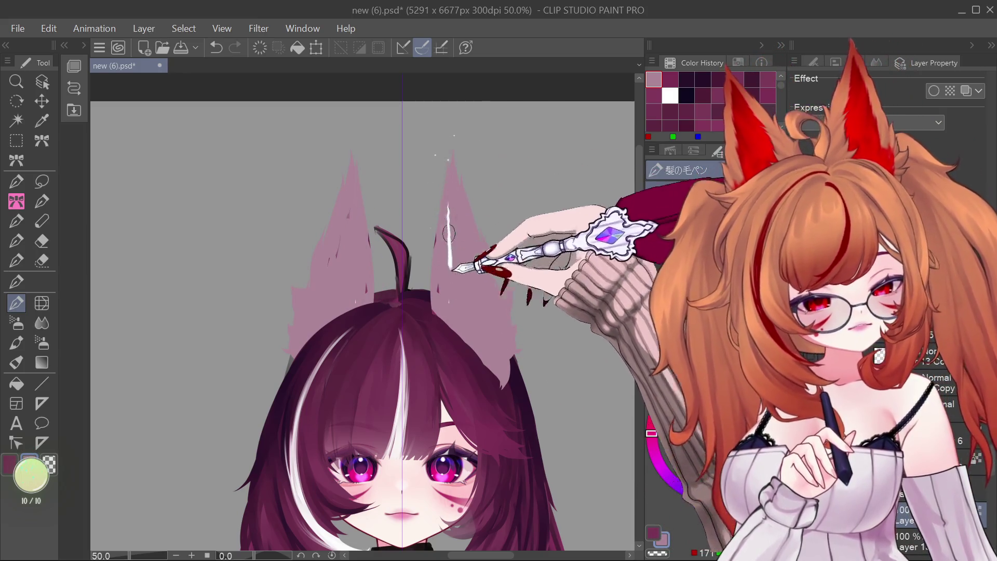
left_click_drag(434, 264, 439, 200)
key("ctrl+z")
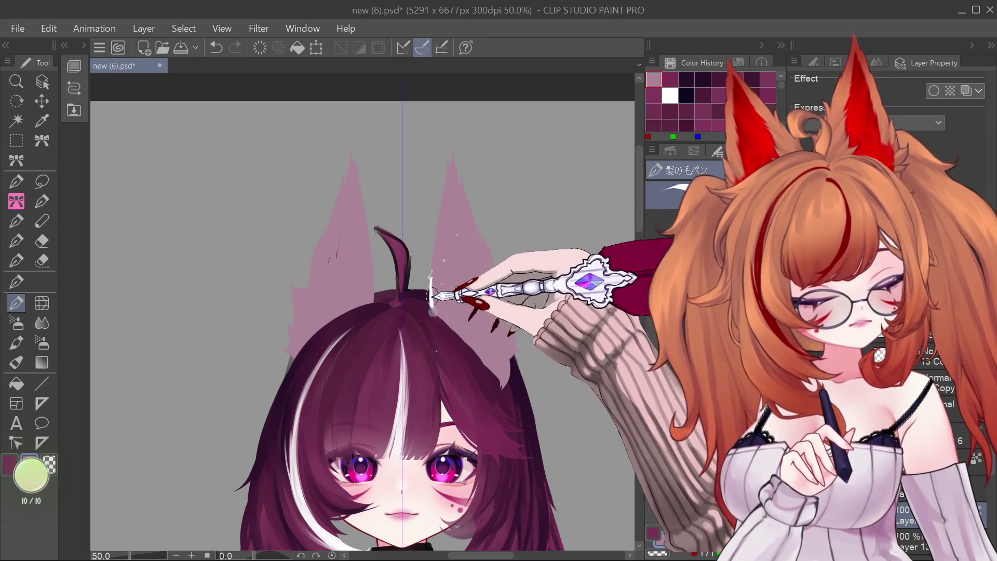
key("ctrl+z")
key("ctrl+z")
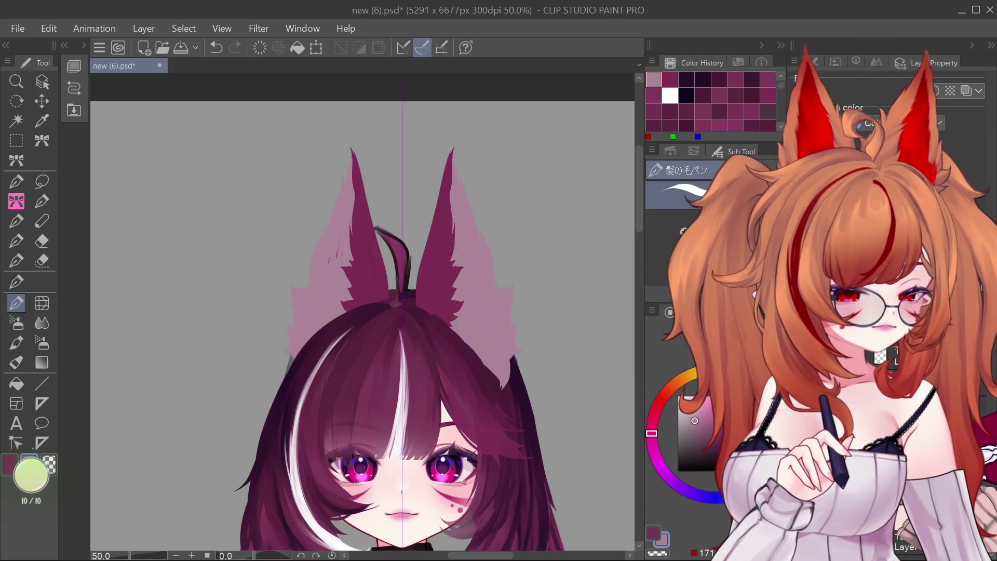
key("ctrl+z")
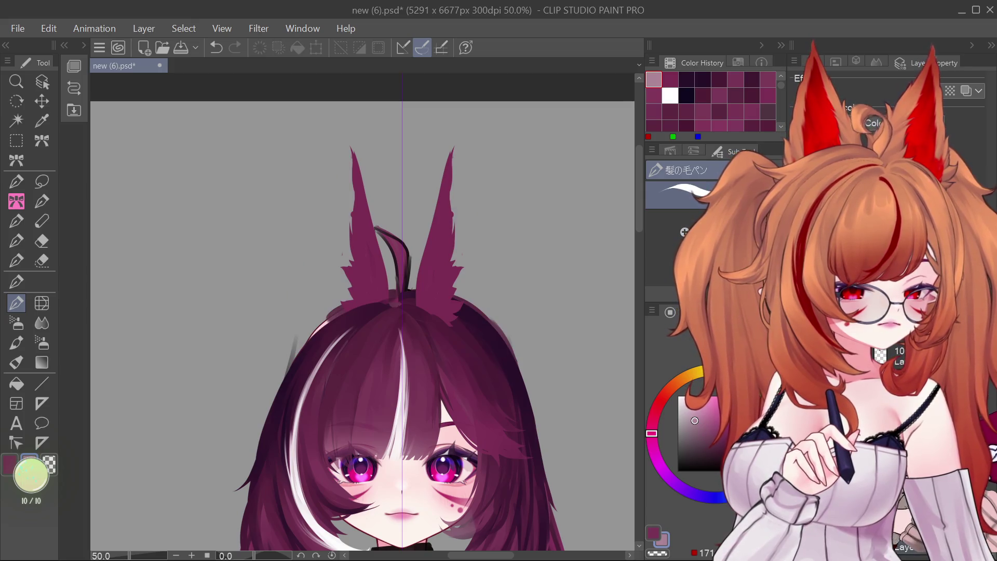
key("ctrl+y")
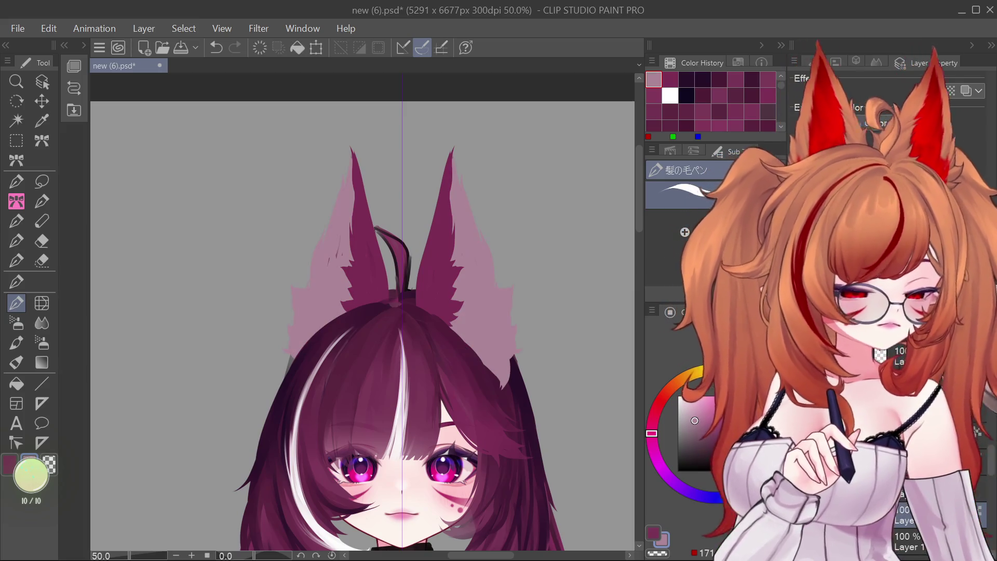
Paint white fluffy fur inside both ears and push the fluffs slightly inward with Liquify.
left_click(16, 343)
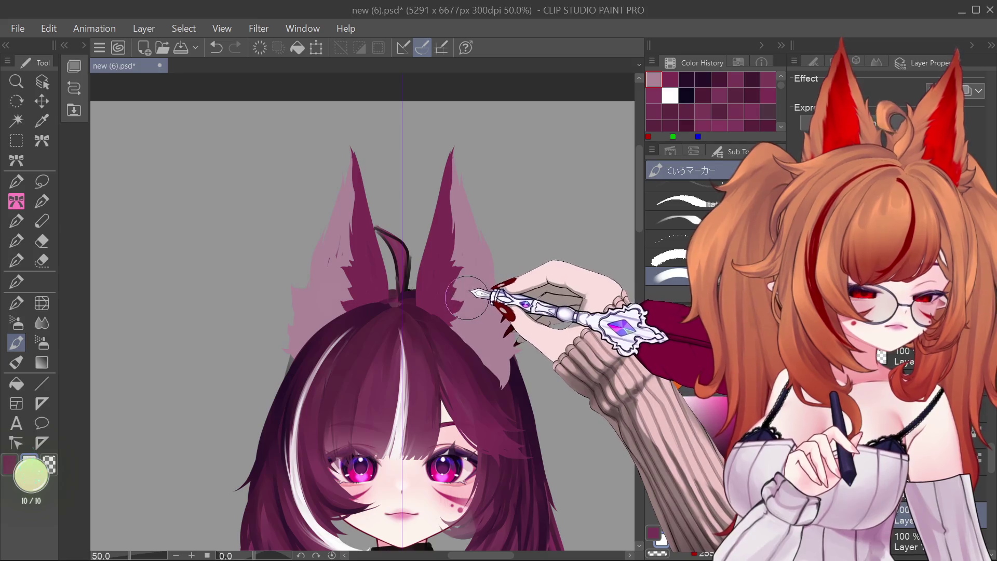
mouse_move(466, 297)
left_mouse_down()
mouse_move(465, 326)
mouse_move(460, 284)
mouse_move(498, 316)
left_mouse_up()
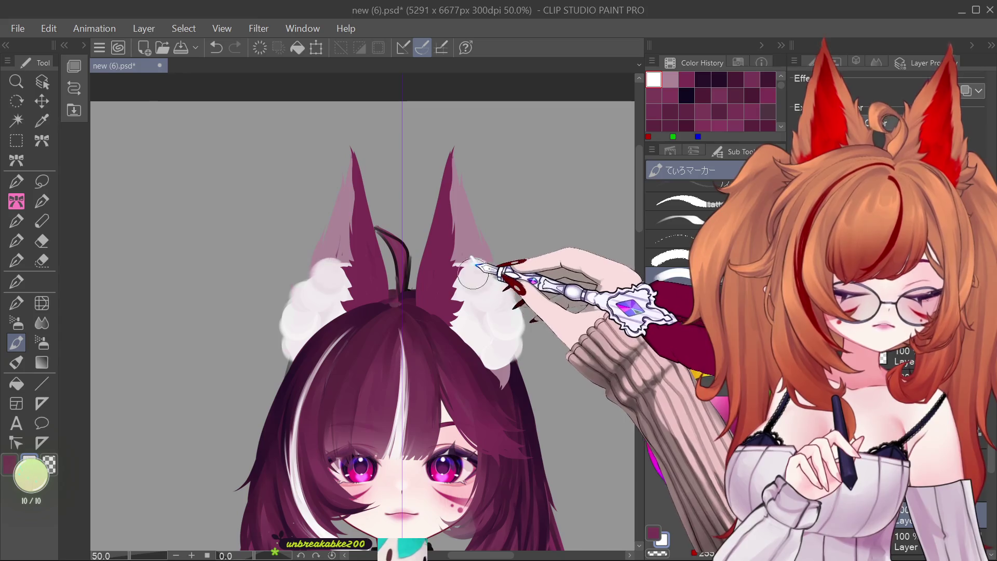
left_click_drag(468, 273, 461, 301)
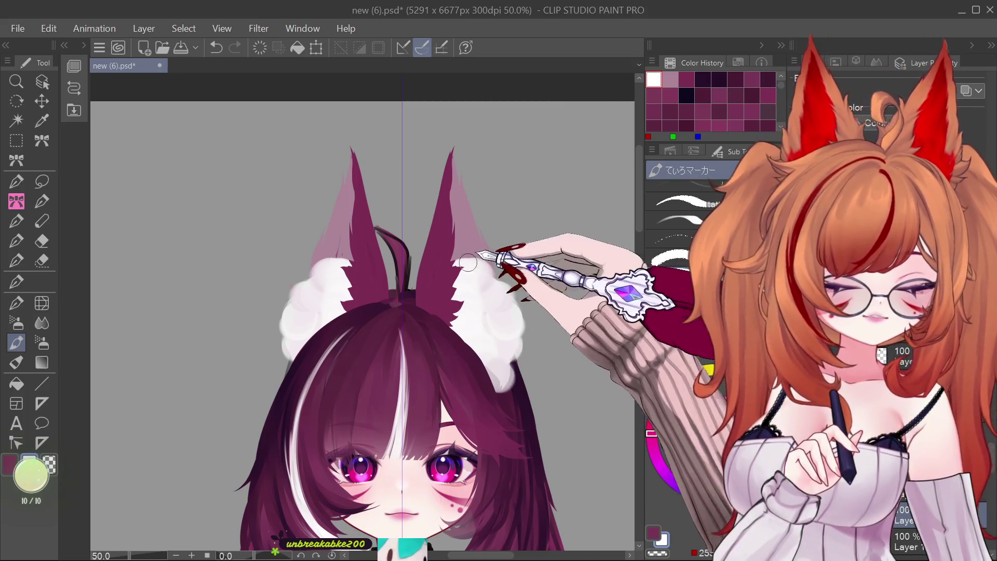
left_click(41, 303)
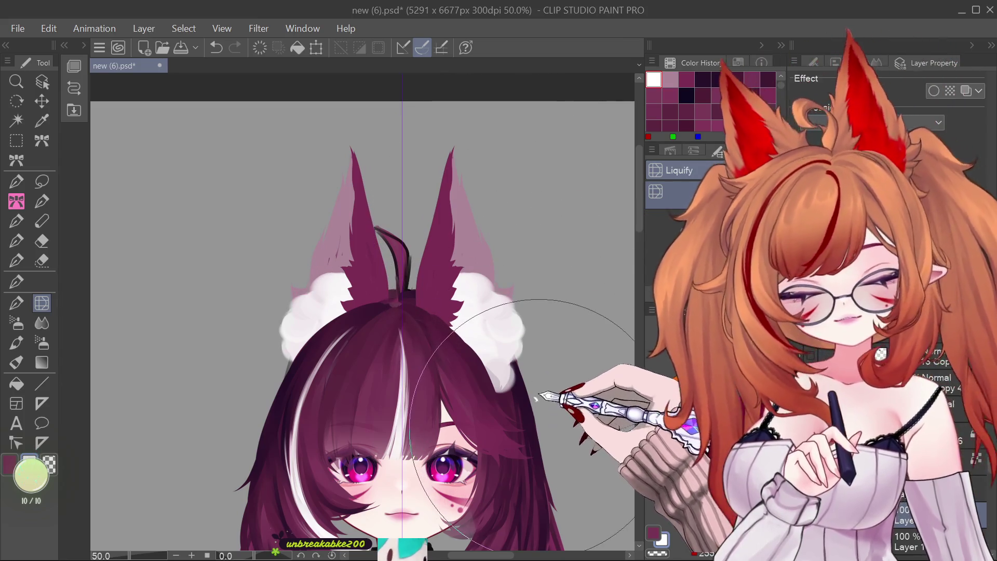
left_click_drag(553, 322, 546, 320)
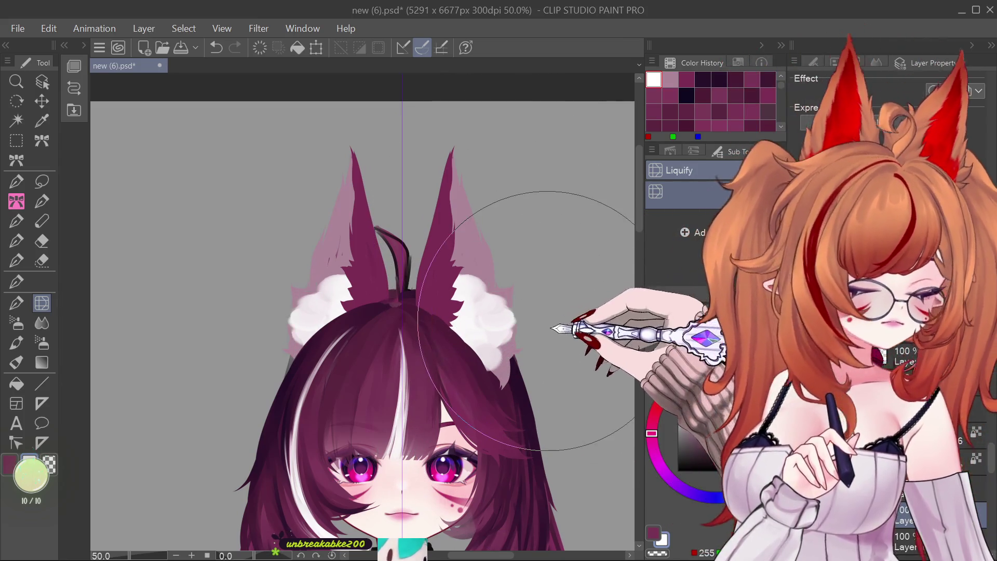
scroll(470, 207, "down", 6)
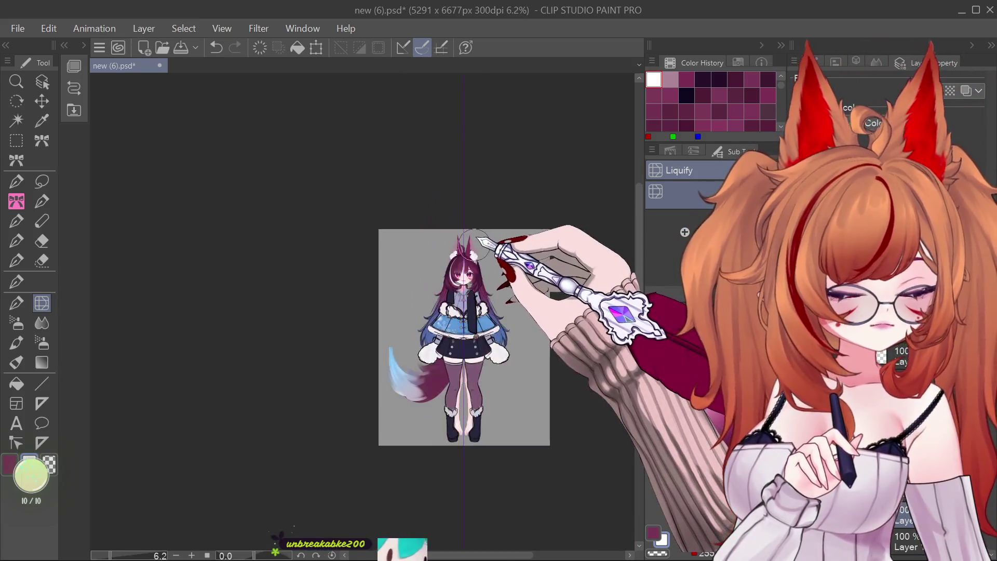
scroll(473, 242, "up", 3)
scroll(475, 312, "up", 2)
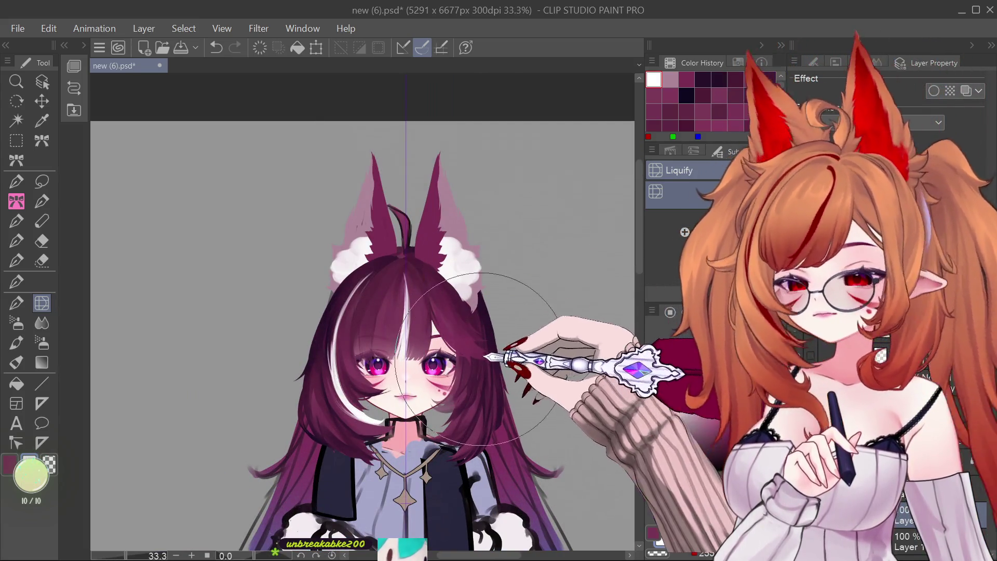
scroll(427, 281, "up", 1)
scroll(438, 304, "up", 1)
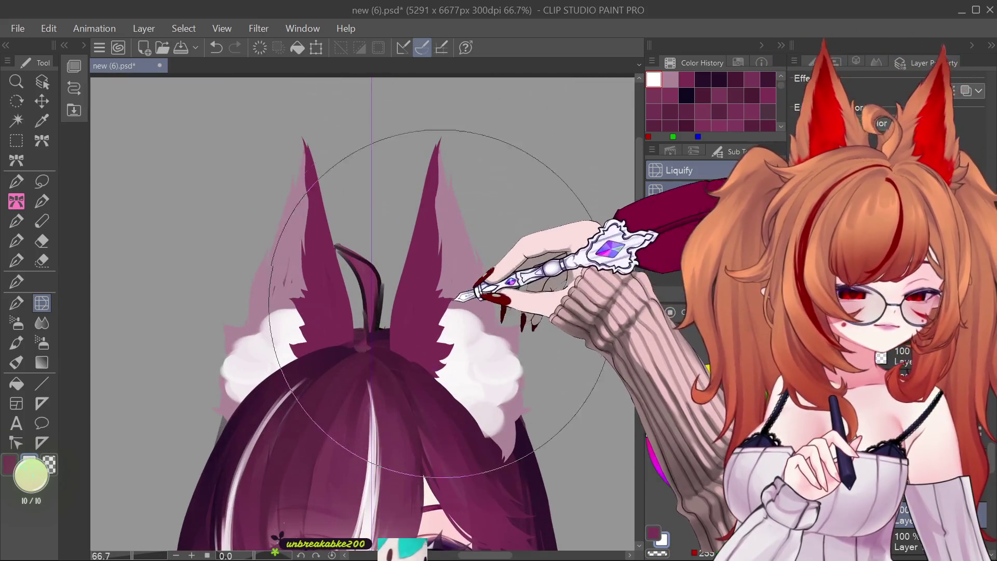
left_click(42, 82)
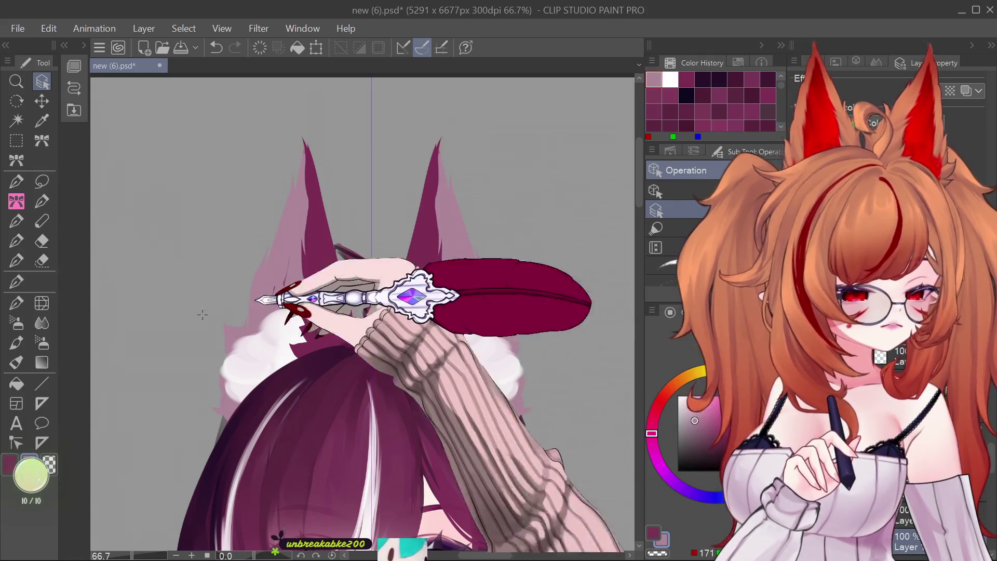
left_click(16, 282)
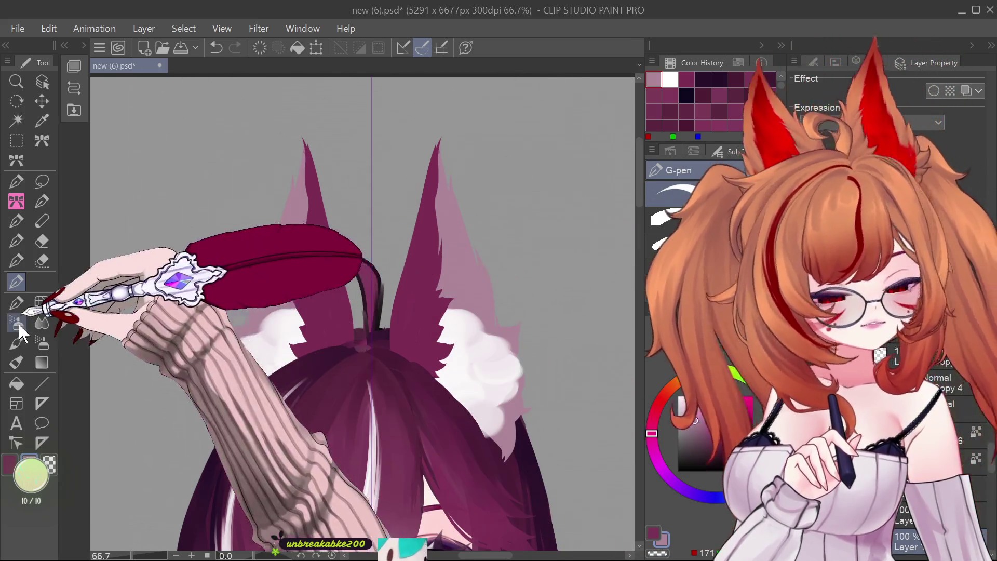
Add thin white marker highlight strokes to both fox ears.
left_click(16, 343)
left_click_drag(418, 395, 434, 349)
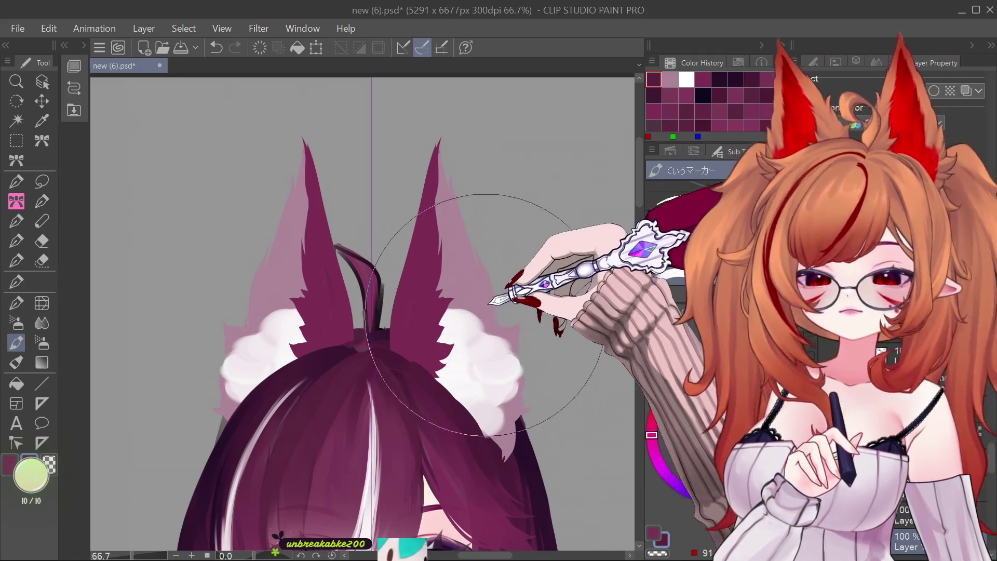
key("ctrl+z")
key("ctrl+y")
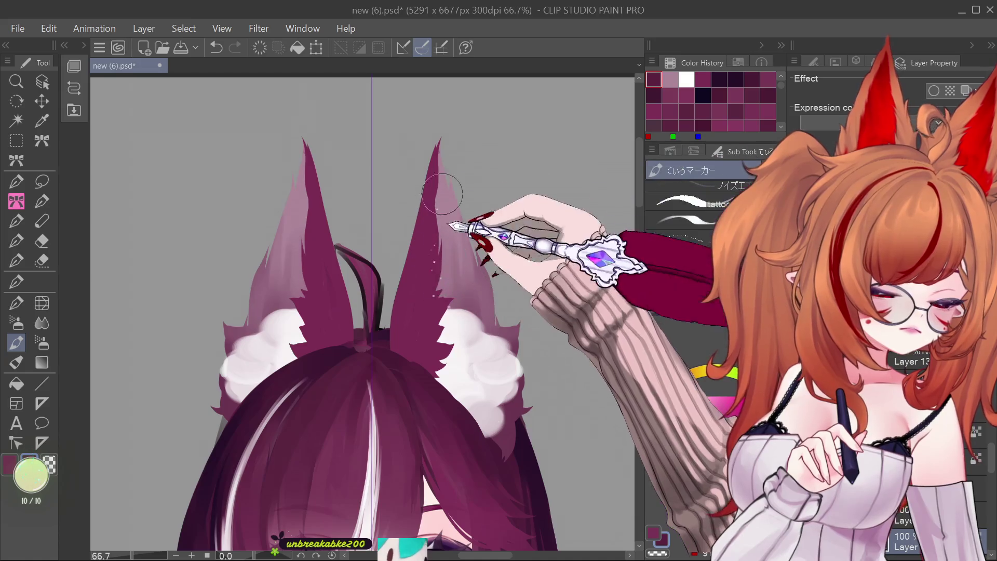
left_click_drag(461, 221, 439, 266)
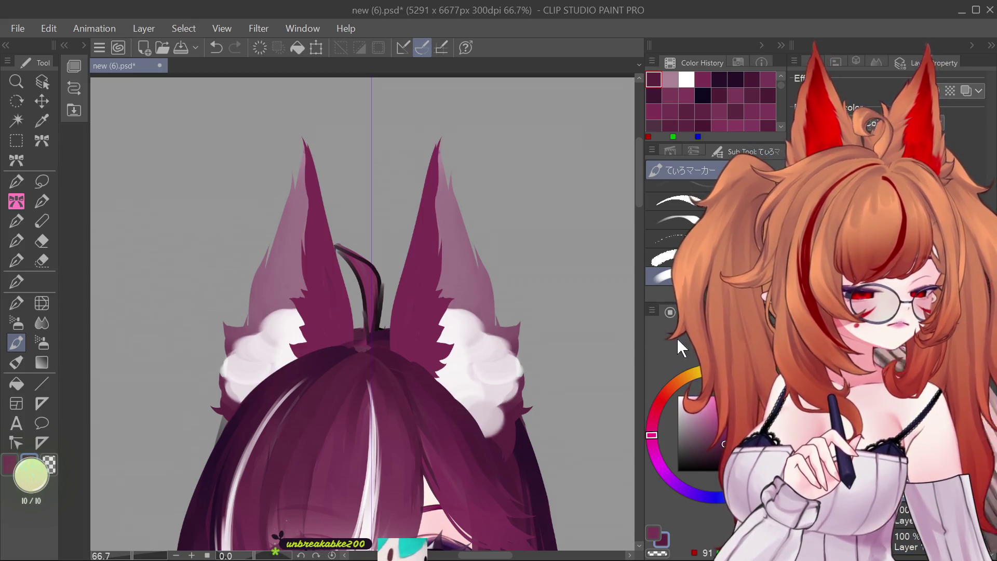
left_click_drag(406, 310, 401, 351)
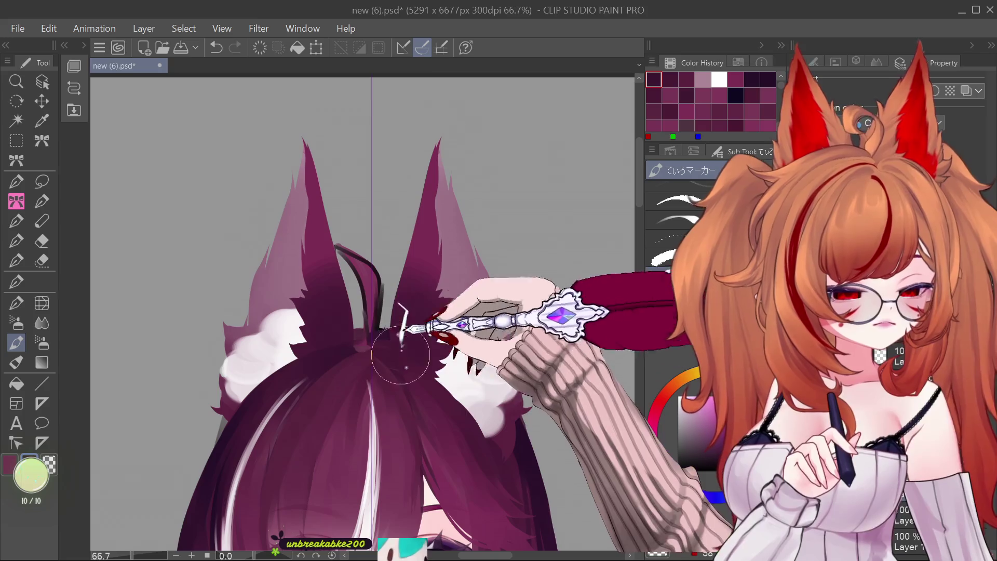
left_click_drag(429, 228, 433, 262)
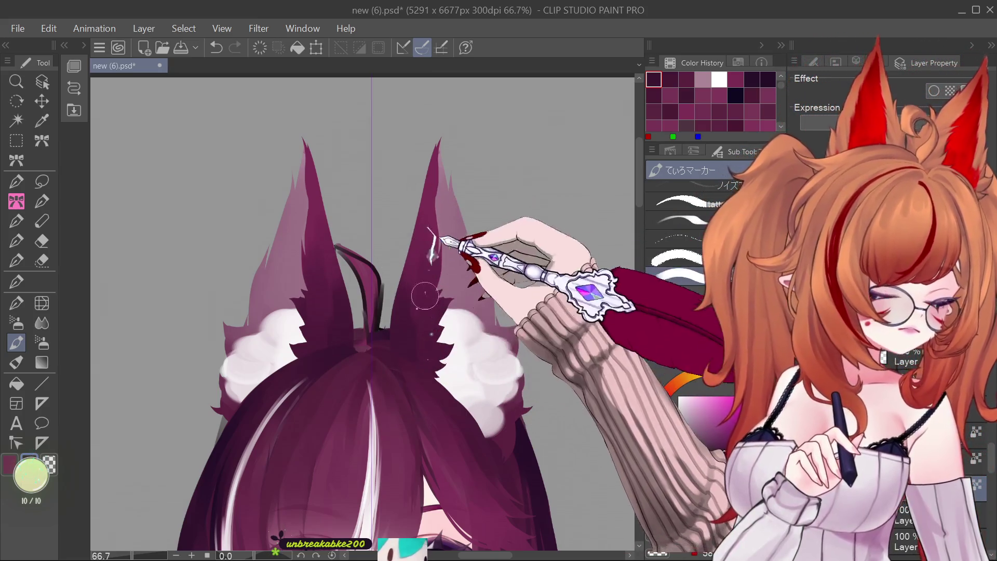
Try a light-pink highlight on the right ear, then replace it with white strands along its inner edge.
scroll(436, 262, "down", 5)
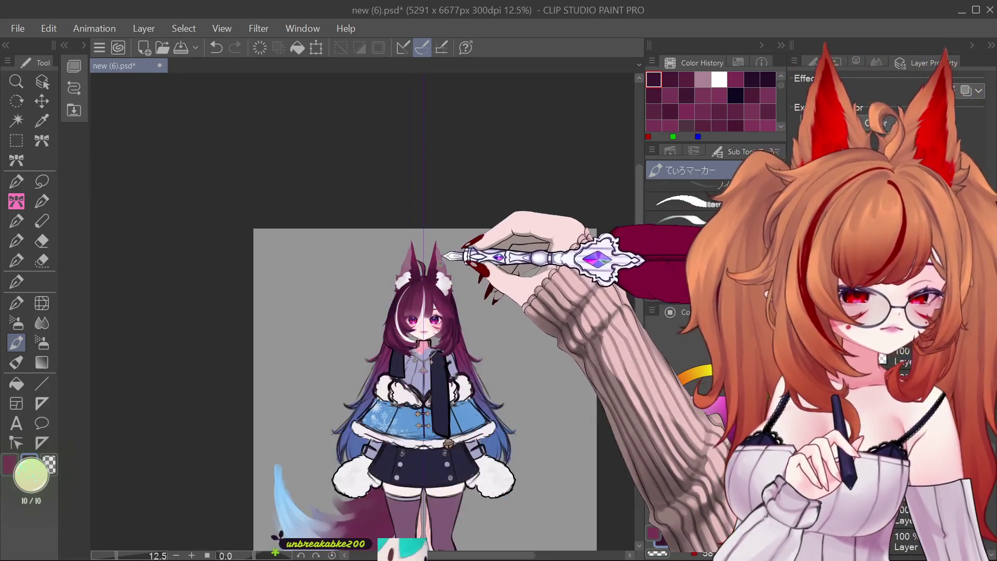
scroll(439, 264, "up", 3)
scroll(439, 264, "up", 2)
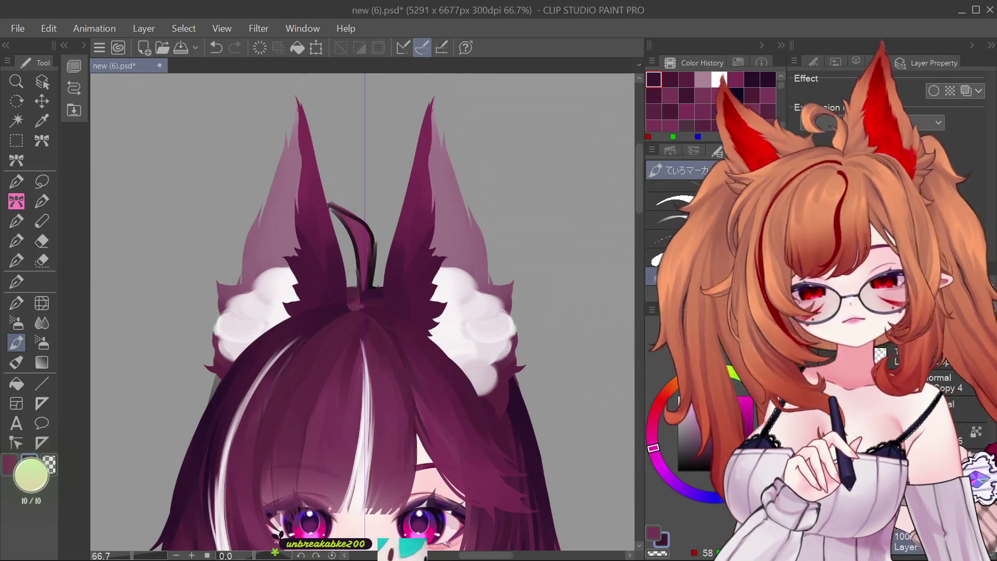
left_click(699, 426)
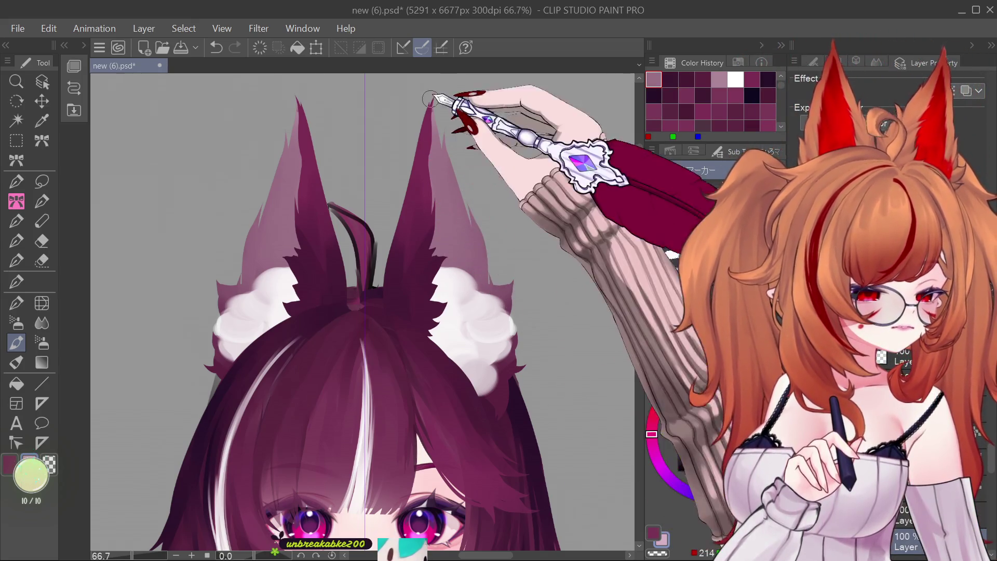
left_click_drag(431, 158, 449, 216)
key("ctrl+z")
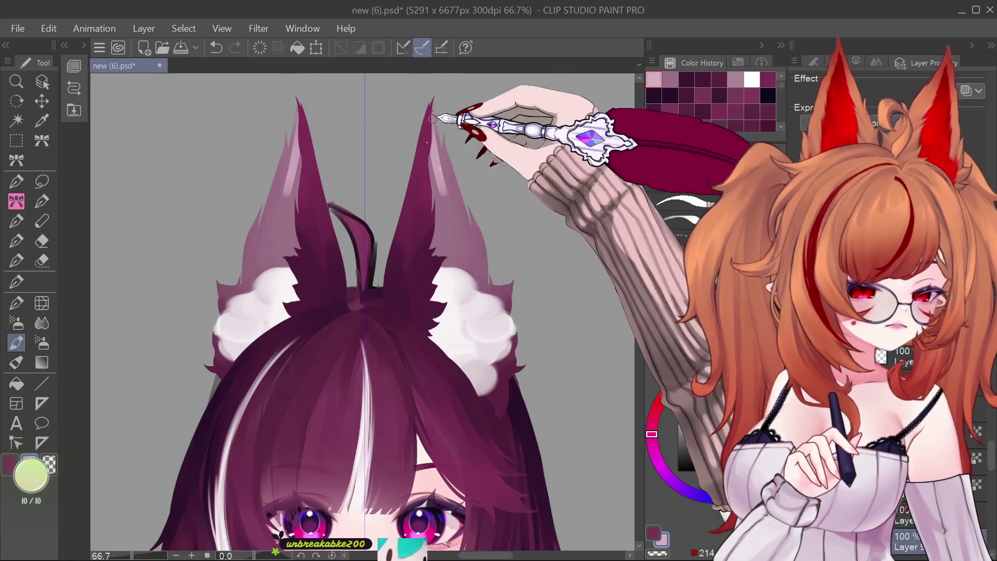
left_click_drag(450, 179, 457, 229)
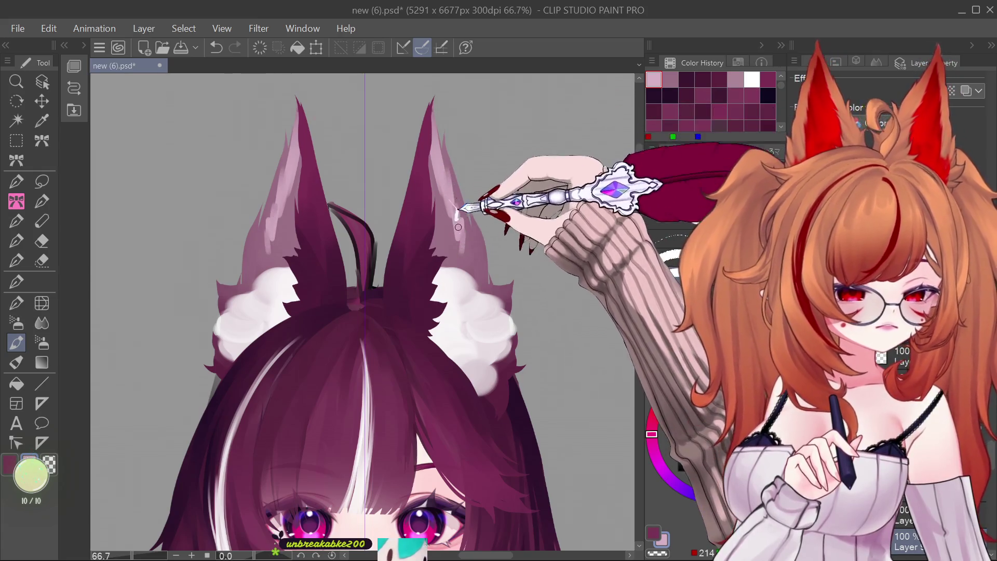
left_click_drag(432, 176, 434, 206)
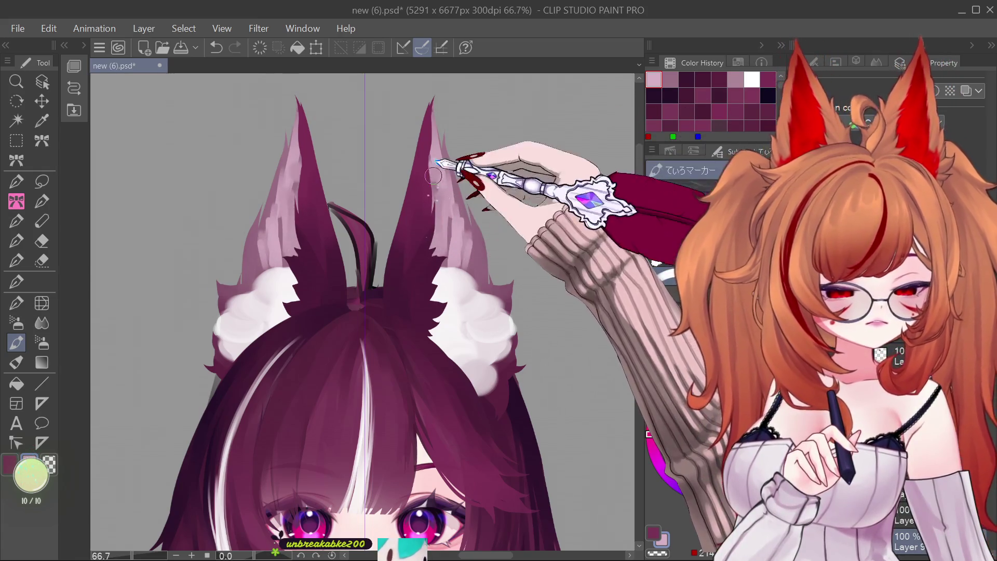
left_click_drag(440, 244, 442, 267)
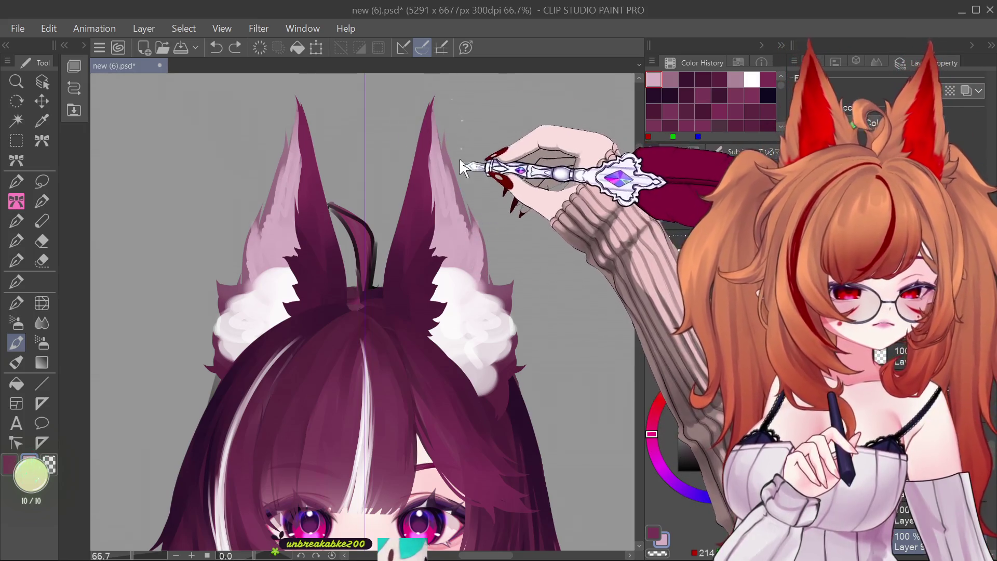
Add a pale stroke along the right ear tip and zoom out to view the whole face.
left_click_drag(432, 110, 440, 136)
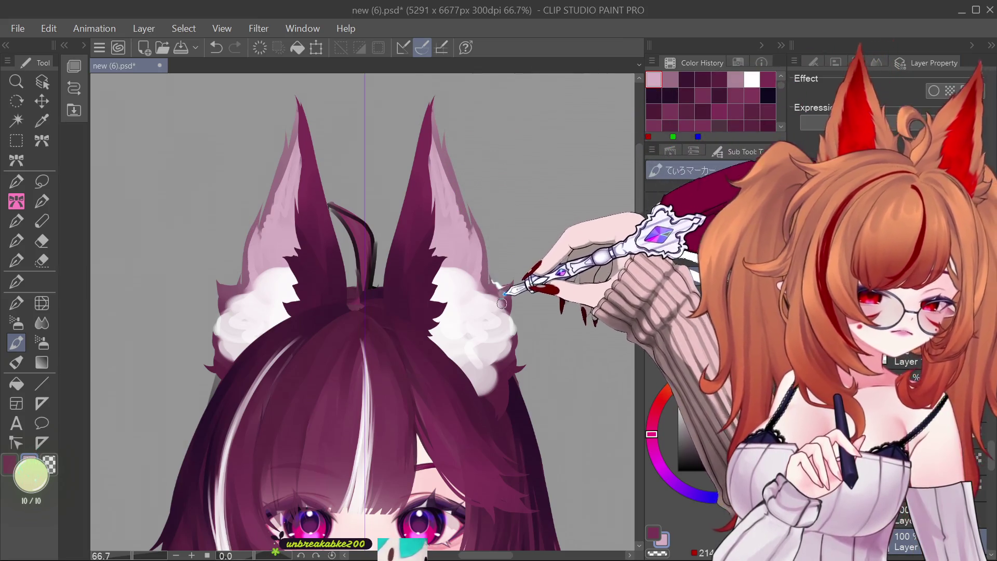
key("ctrl+0")
scroll(457, 229, "up", 4)
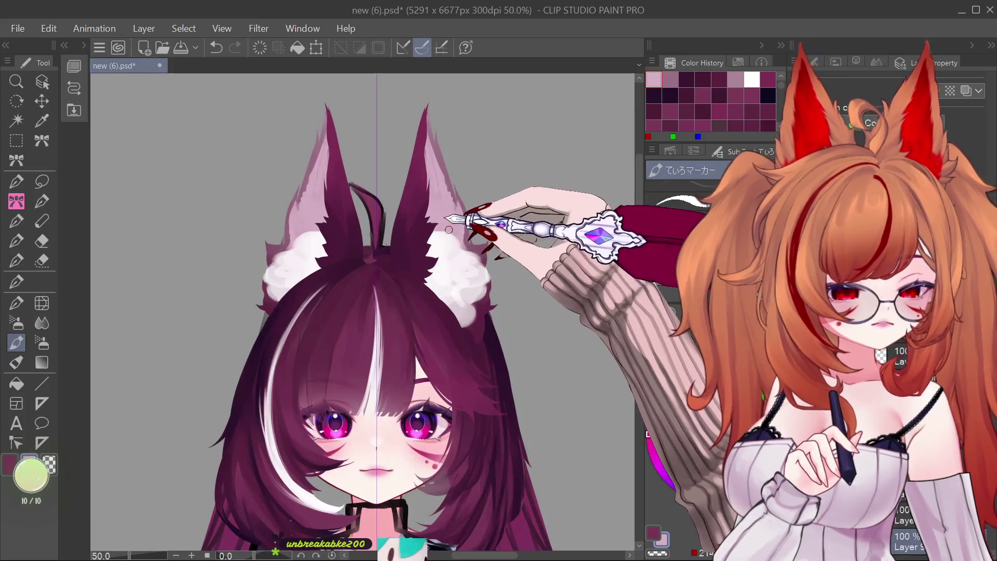
scroll(449, 229, "down", 1)
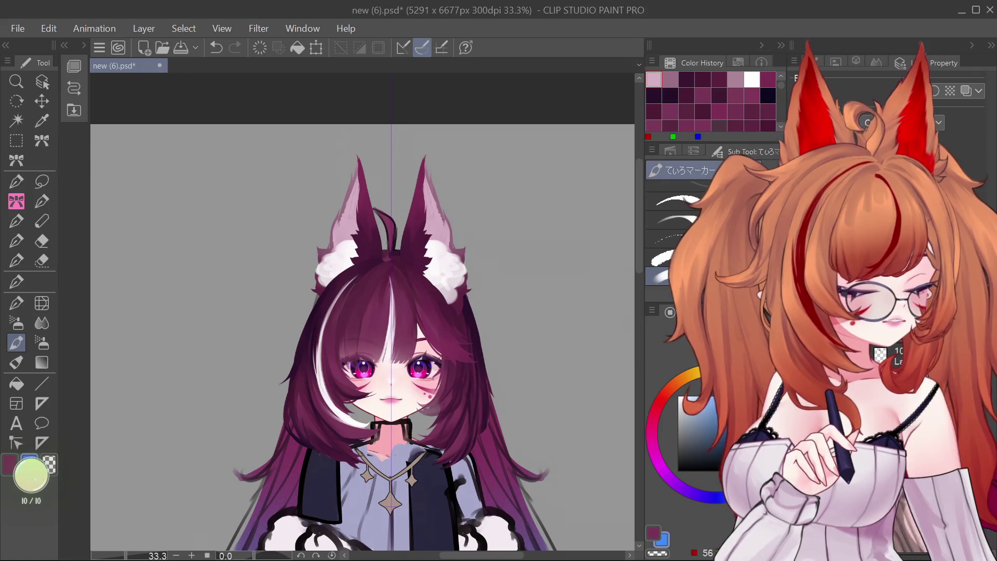
left_click(17, 322)
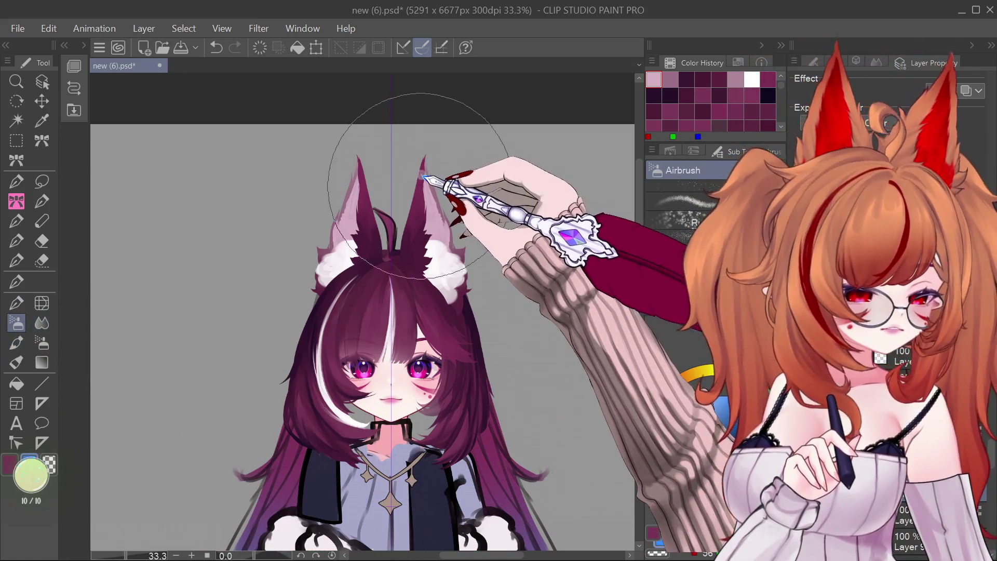
key("bracketleft")
key("bracketleft")
key("bracketleft")
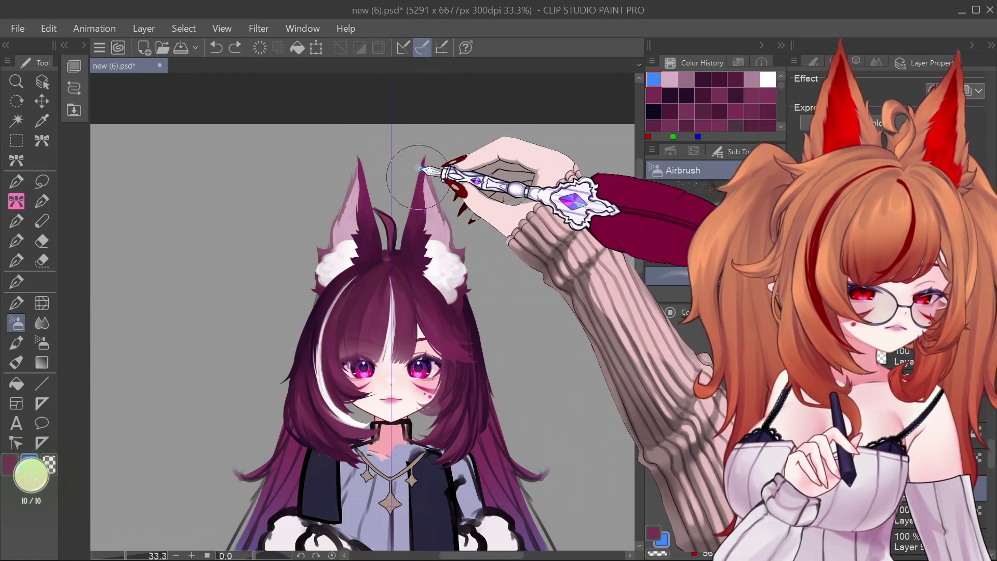
left_click_drag(359, 161, 363, 194)
left_click_drag(422, 159, 423, 193)
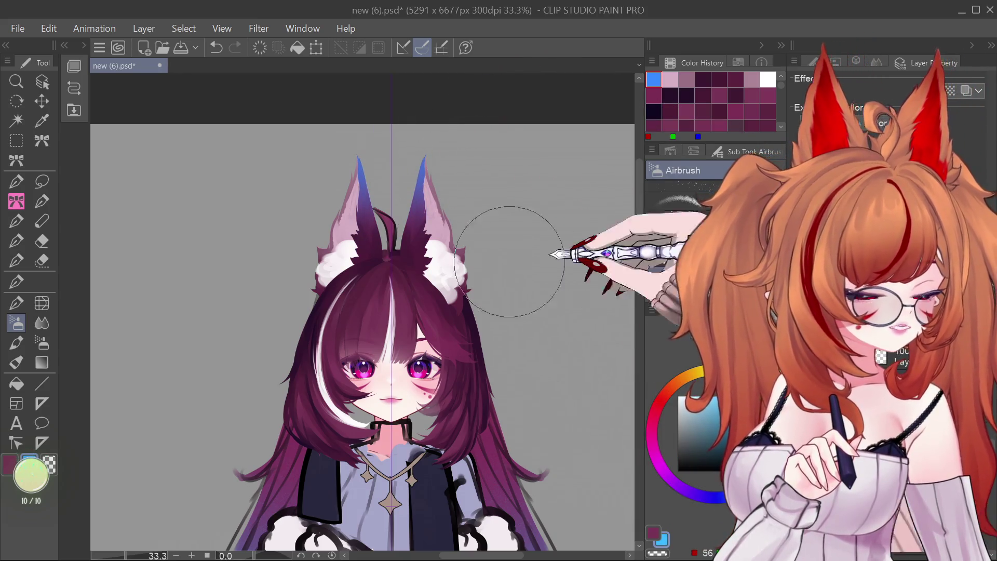
left_click_drag(424, 161, 436, 155)
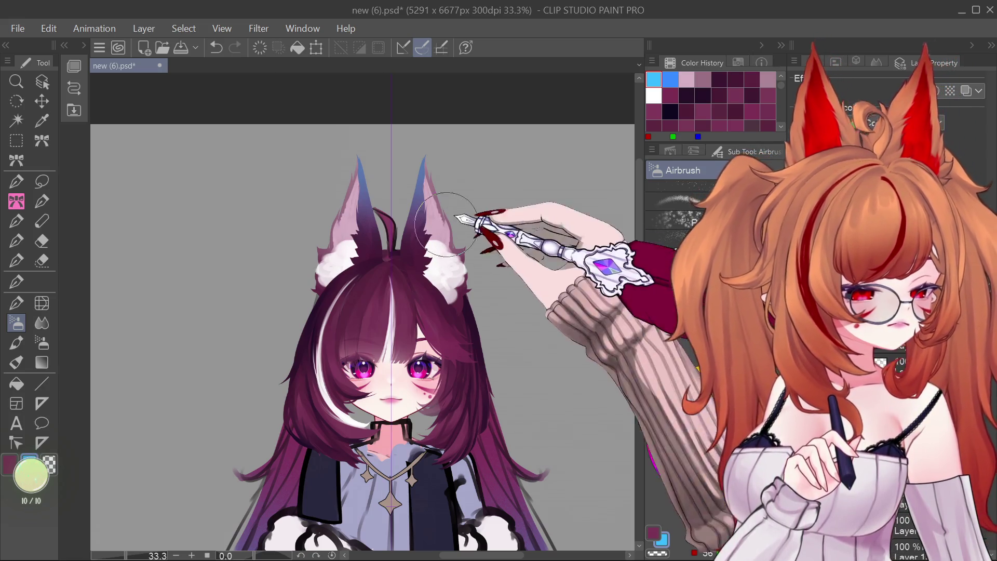
mouse_move(424, 208)
left_mouse_down()
mouse_move(423, 174)
mouse_move(449, 209)
left_mouse_up()
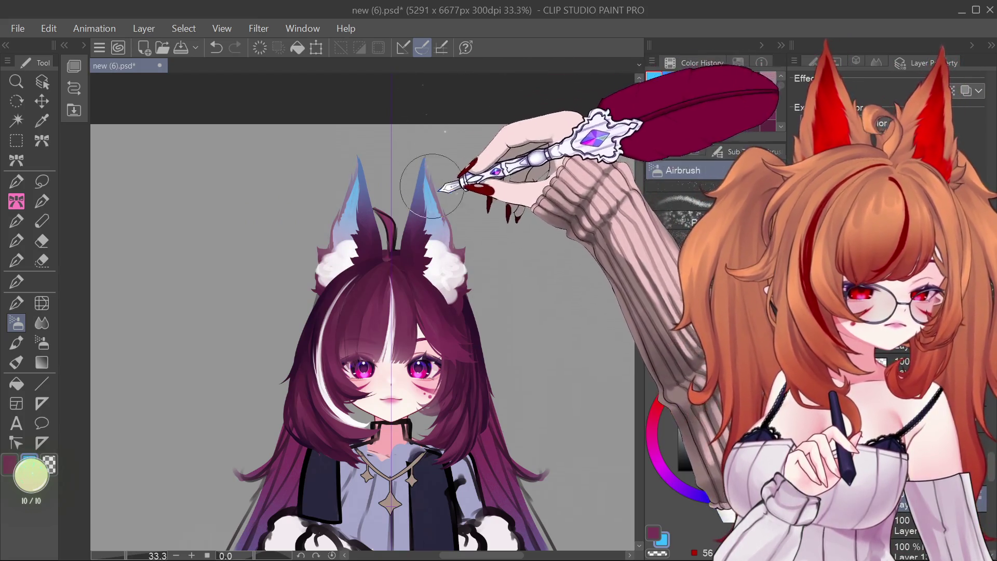
scroll(440, 225, "down", 3)
scroll(441, 224, "down", 2)
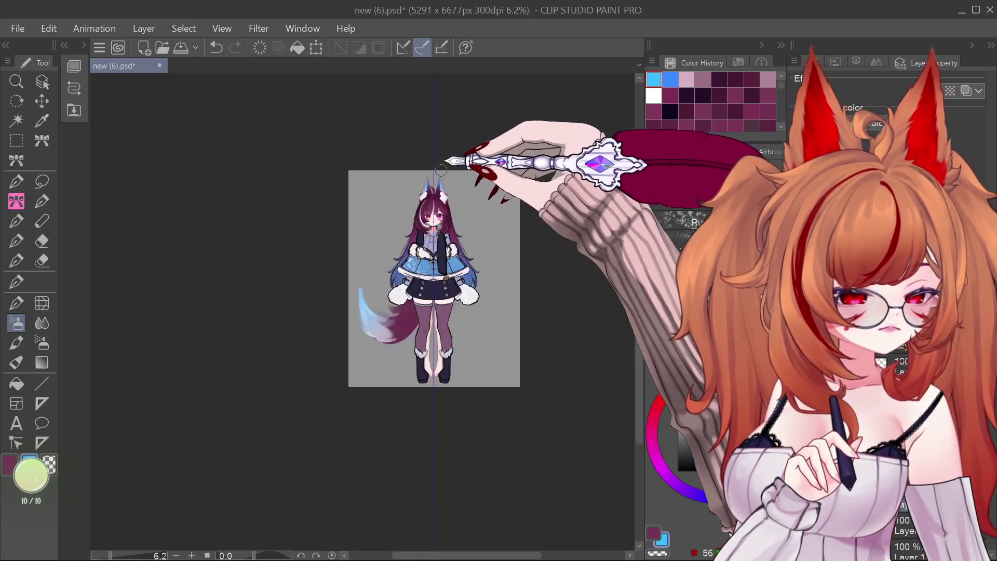
scroll(442, 311, "up", 4)
scroll(443, 374, "up", 2)
scroll(443, 374, "down", 1)
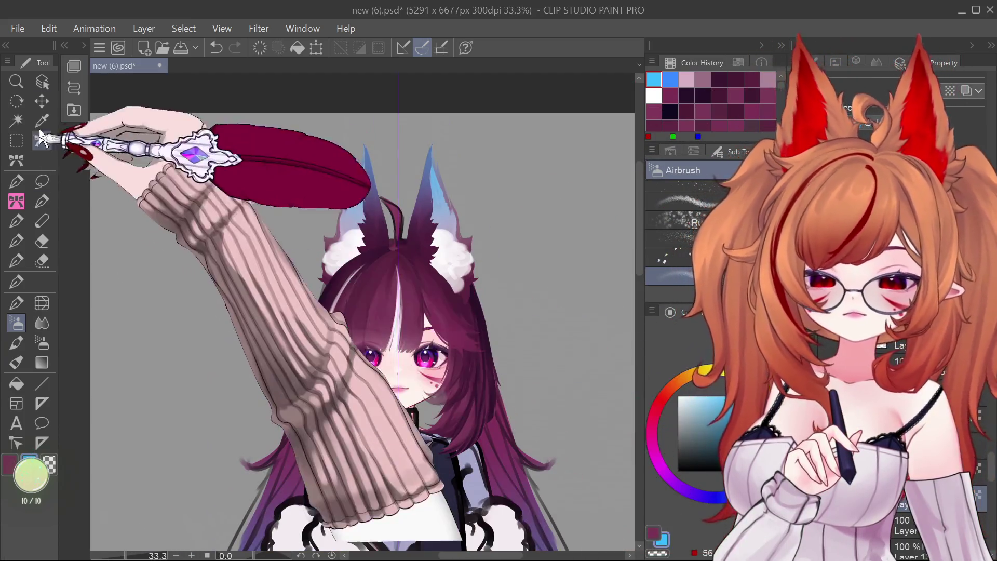
left_click(42, 82)
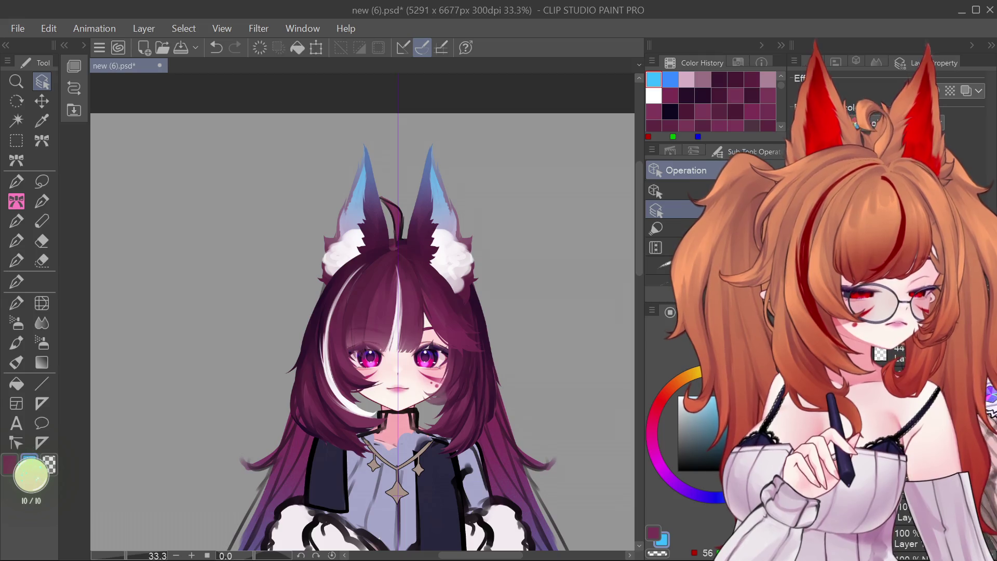
left_click(16, 323)
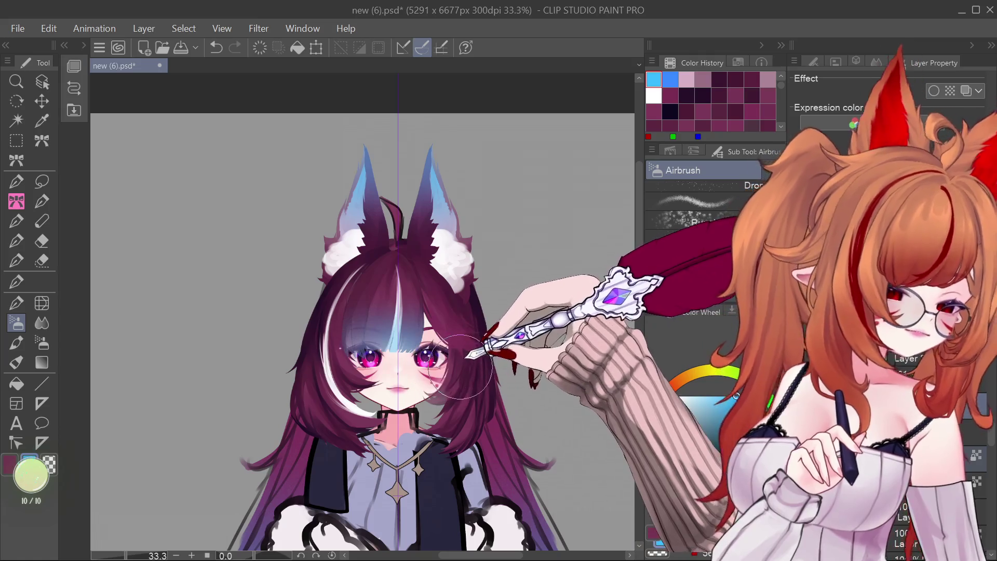
Undo the first airbrush stroke, then airbrush soft blue into the lower bob and bangs around the face.
scroll(373, 360, "down", 1)
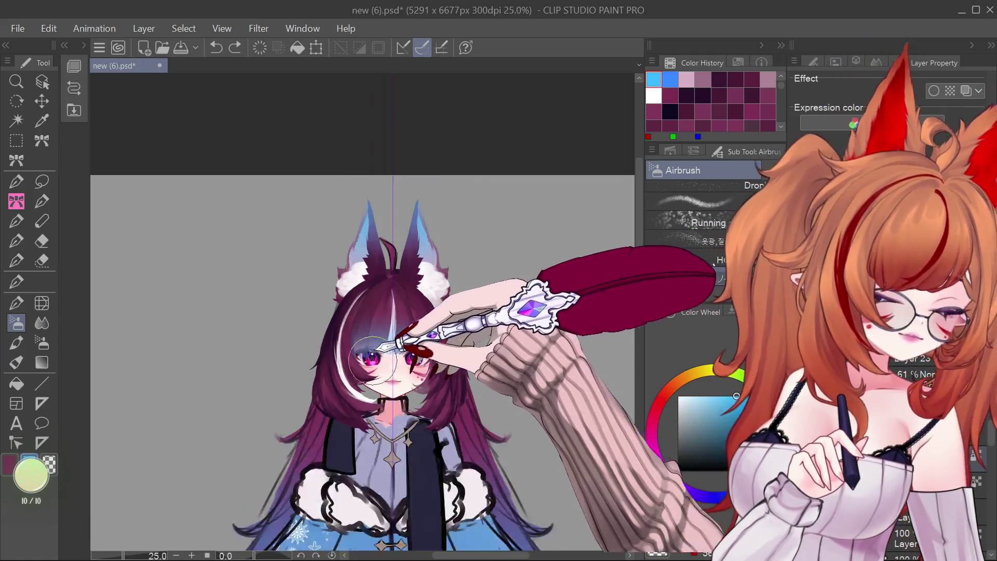
scroll(373, 360, "down", 3)
scroll(372, 360, "up", 4)
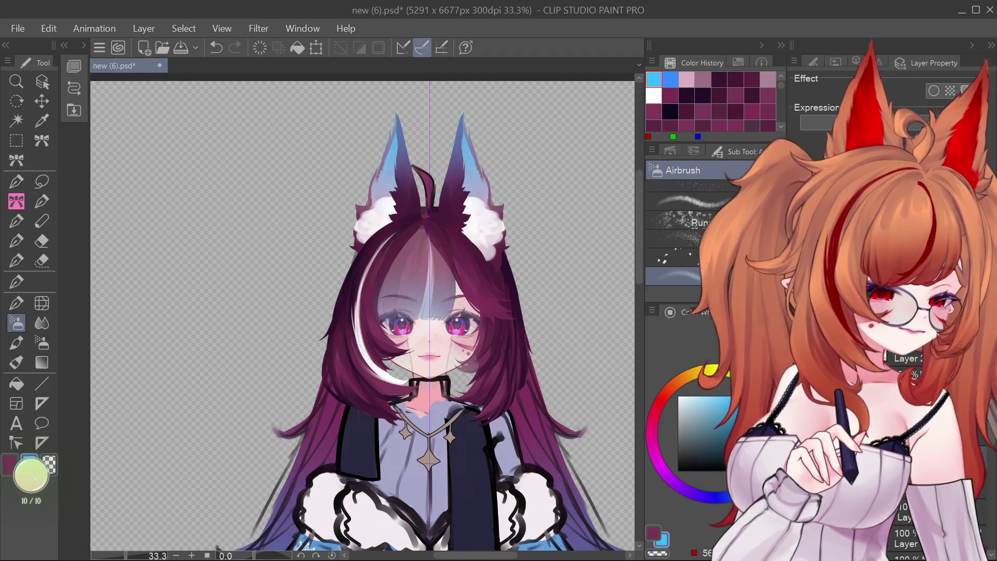
key("ctrl+z")
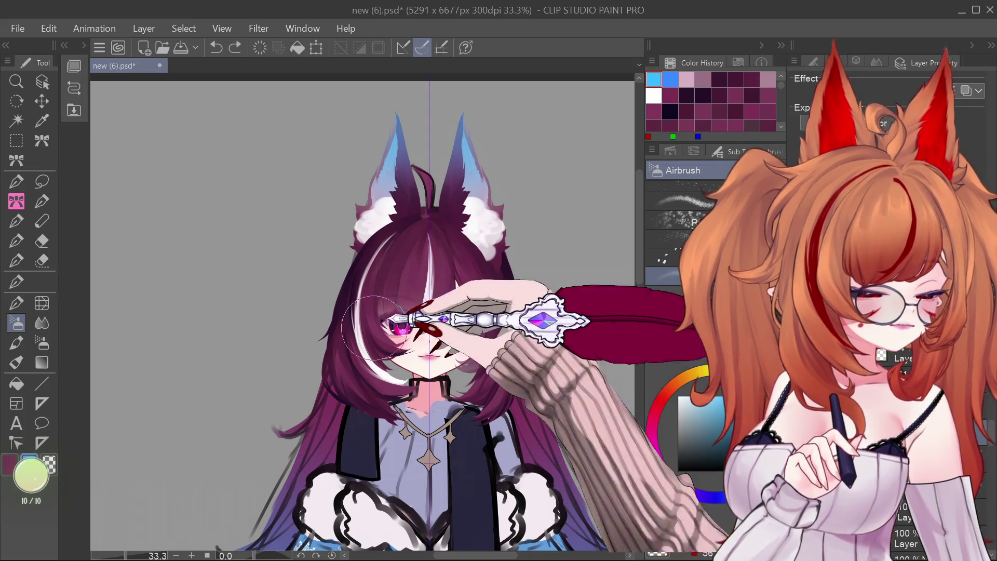
mouse_move(363, 332)
left_mouse_down()
mouse_move(331, 338)
mouse_move(290, 314)
left_mouse_up()
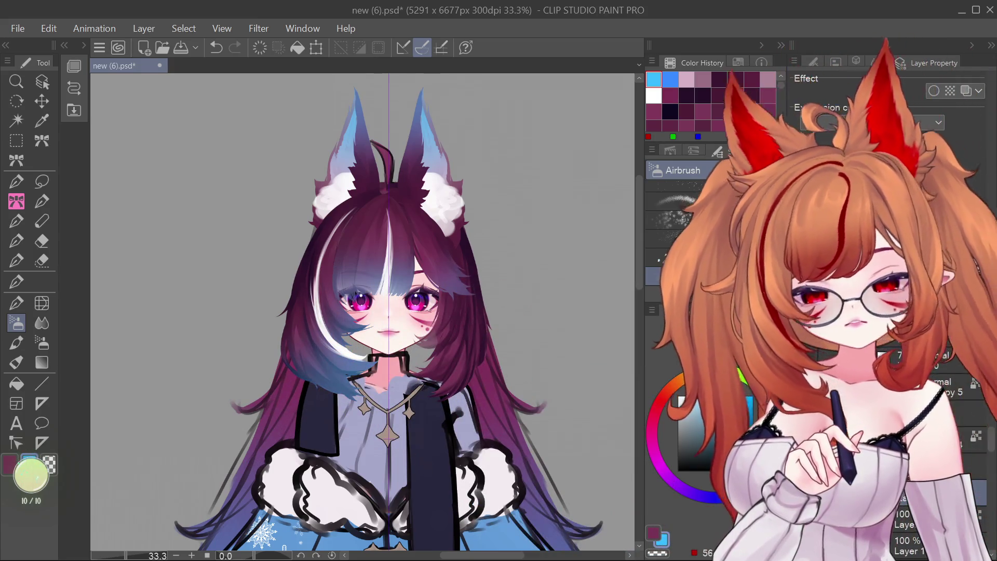
key("ctrl+minus")
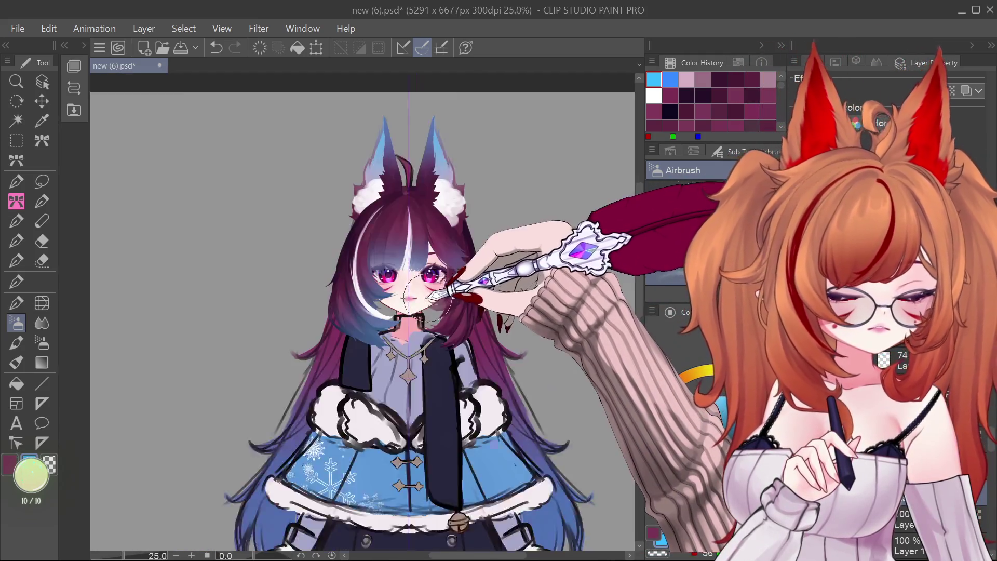
scroll(427, 300, "up", 2)
scroll(427, 300, "down", 1)
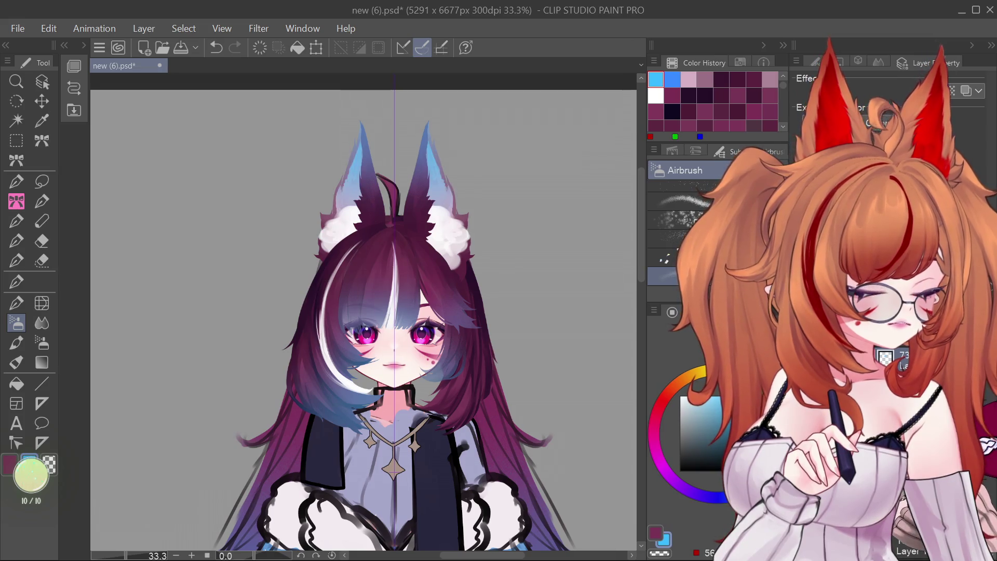
key("o")
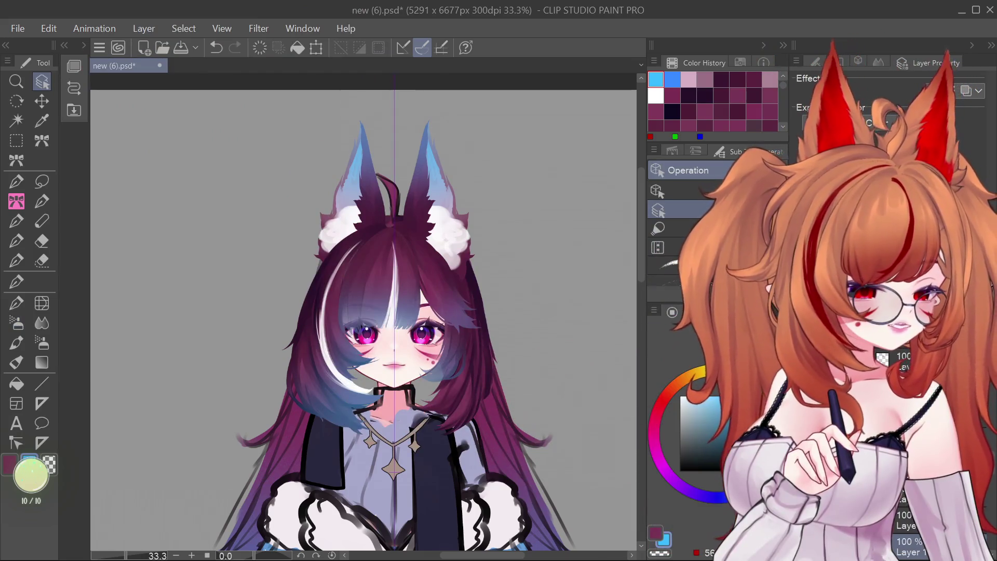
Airbrush a deeper blue along the right-side hair beside the neck.
key("b")
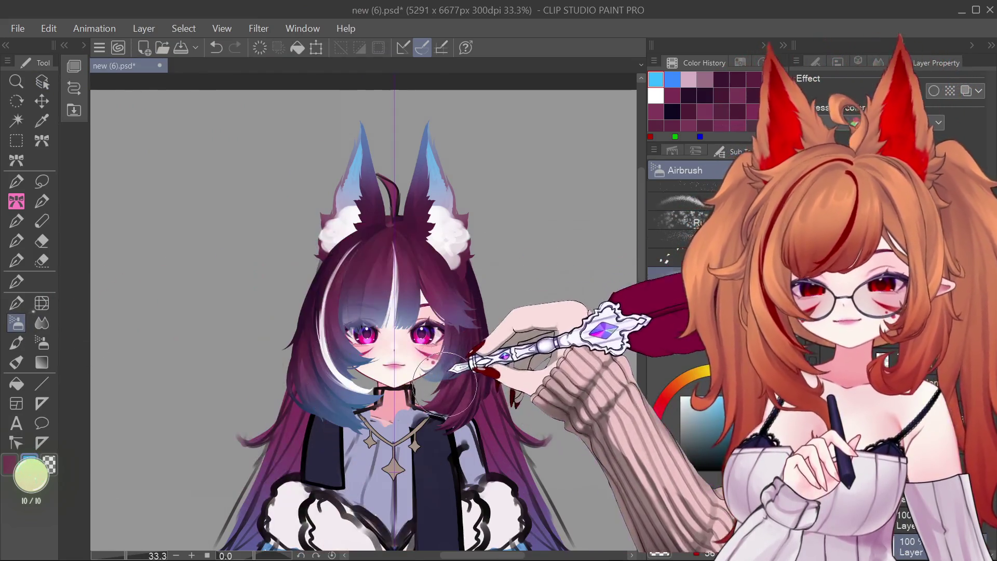
left_click_drag(431, 376, 462, 386)
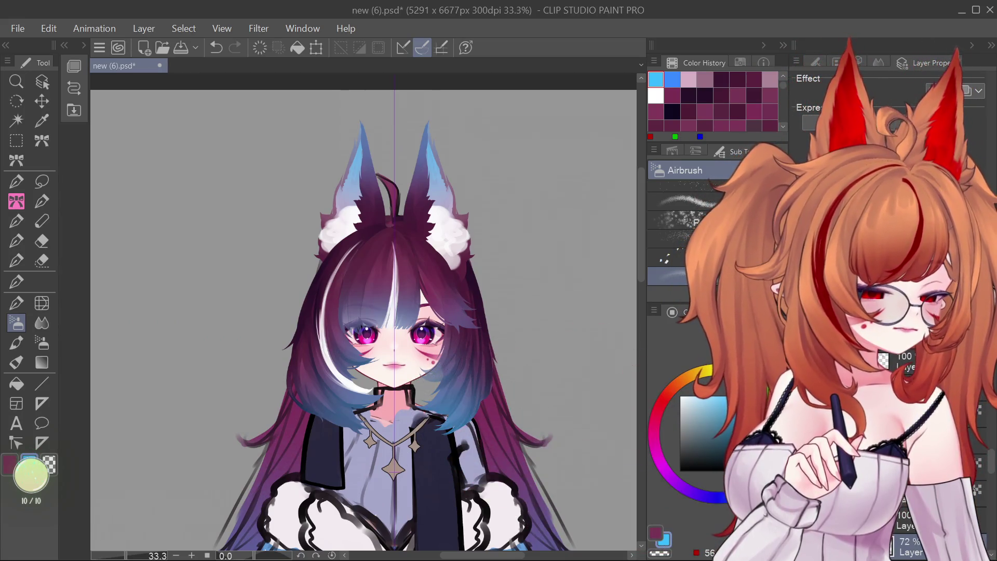
scroll(436, 283, "down", 3)
scroll(436, 283, "up", 3)
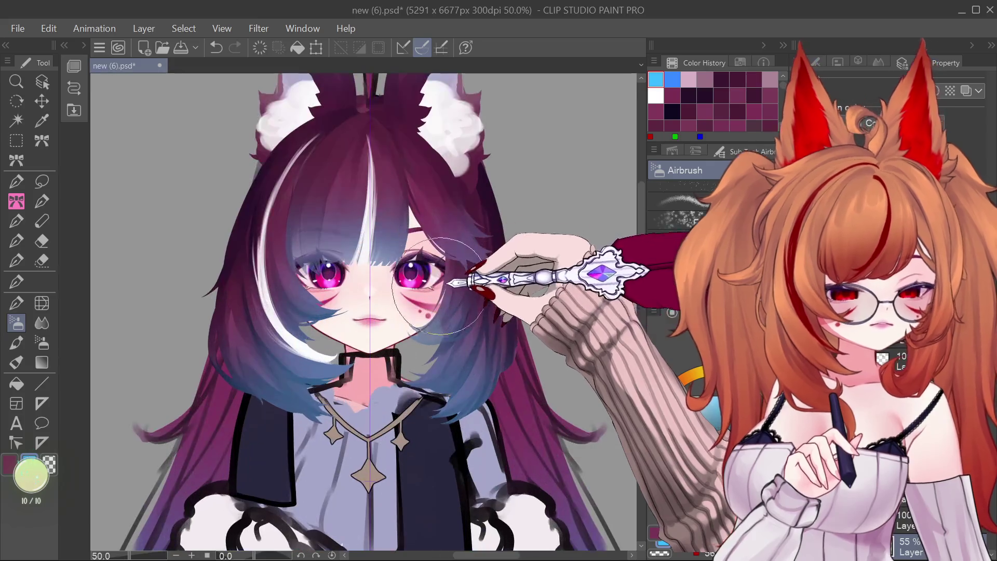
scroll(437, 283, "up", 1)
scroll(436, 280, "up", 1)
scroll(438, 270, "down", 1)
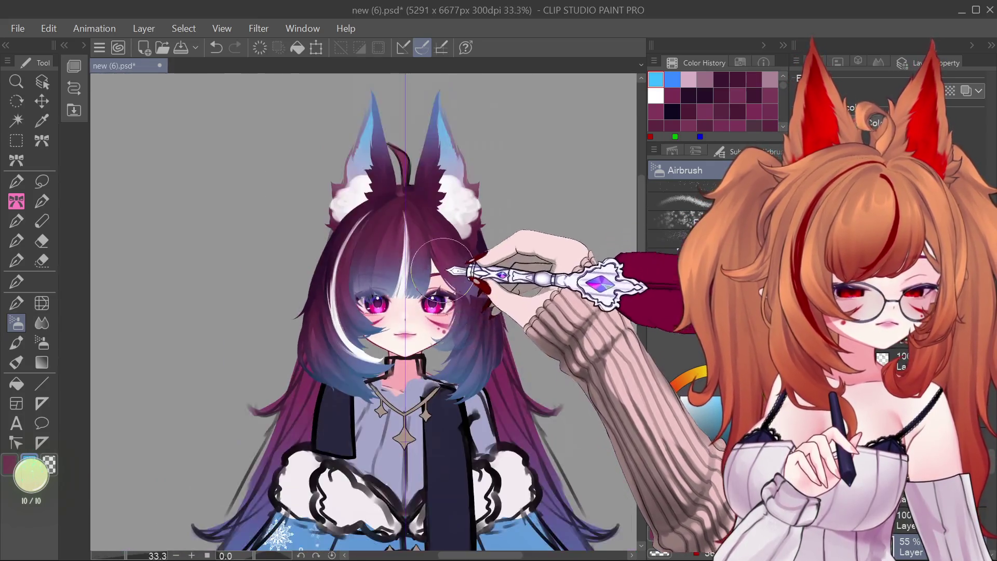
scroll(439, 260, "up", 1)
scroll(444, 265, "down", 2)
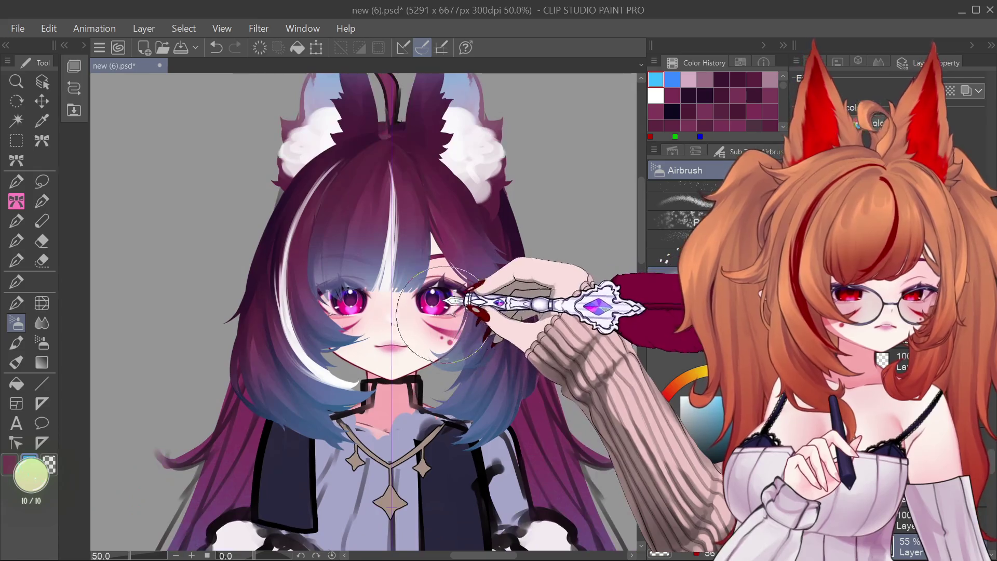
scroll(484, 337, "up", 2)
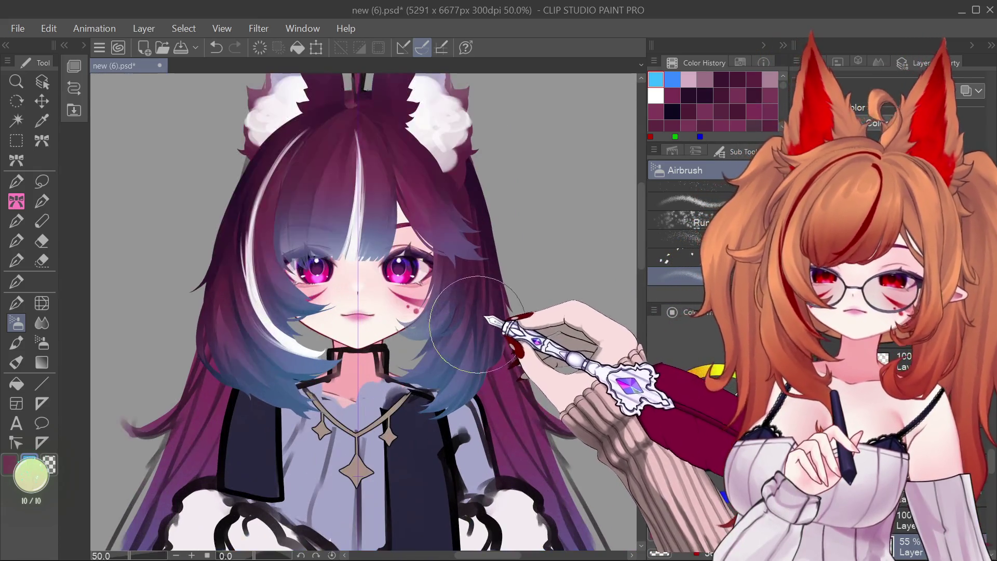
scroll(447, 320, "down", 1)
left_click(41, 82)
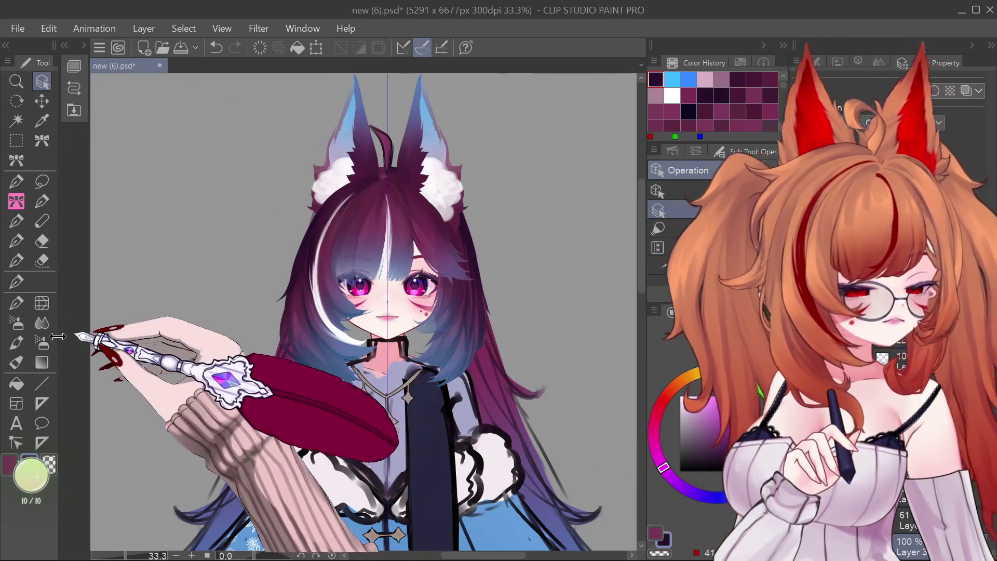
left_click(16, 342)
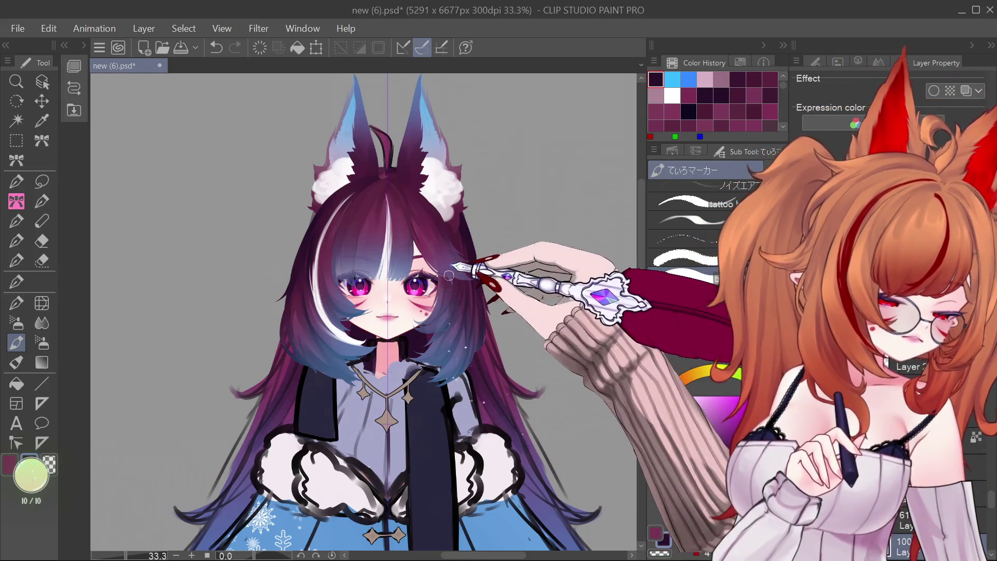
scroll(467, 229, "down", 3)
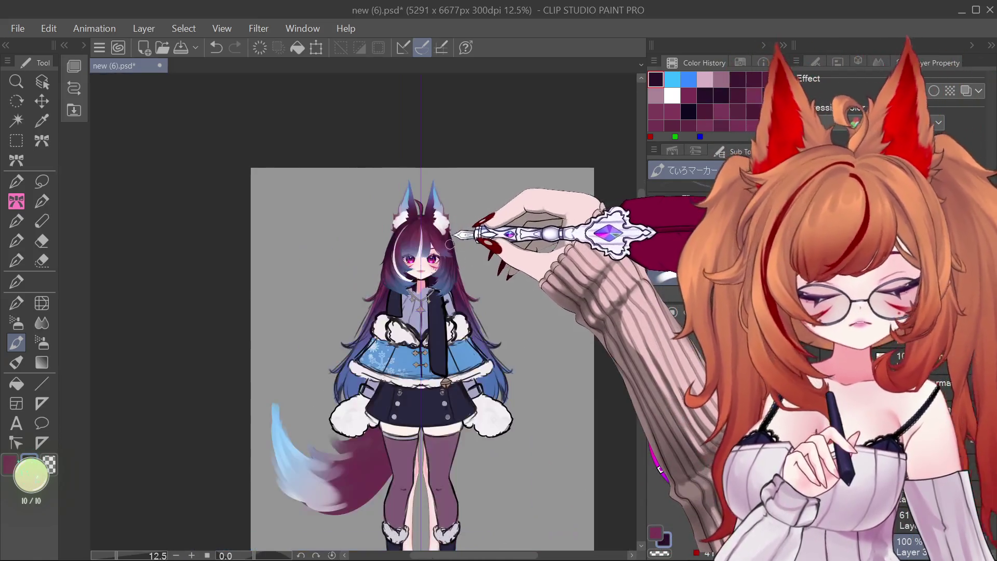
scroll(478, 229, "down", 2)
scroll(439, 259, "up", 5)
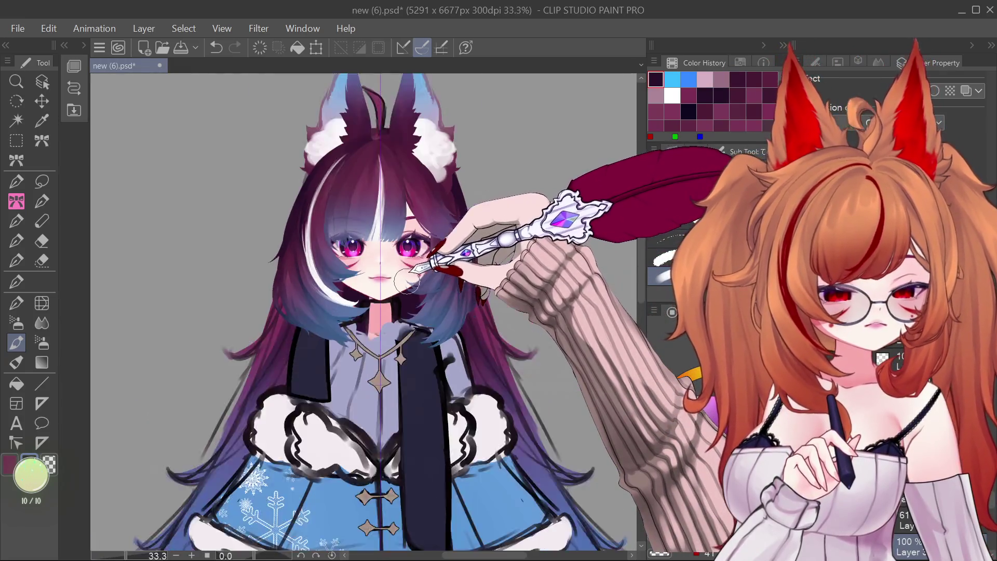
scroll(442, 249, "down", 5)
scroll(386, 263, "up", 5)
left_click(42, 82)
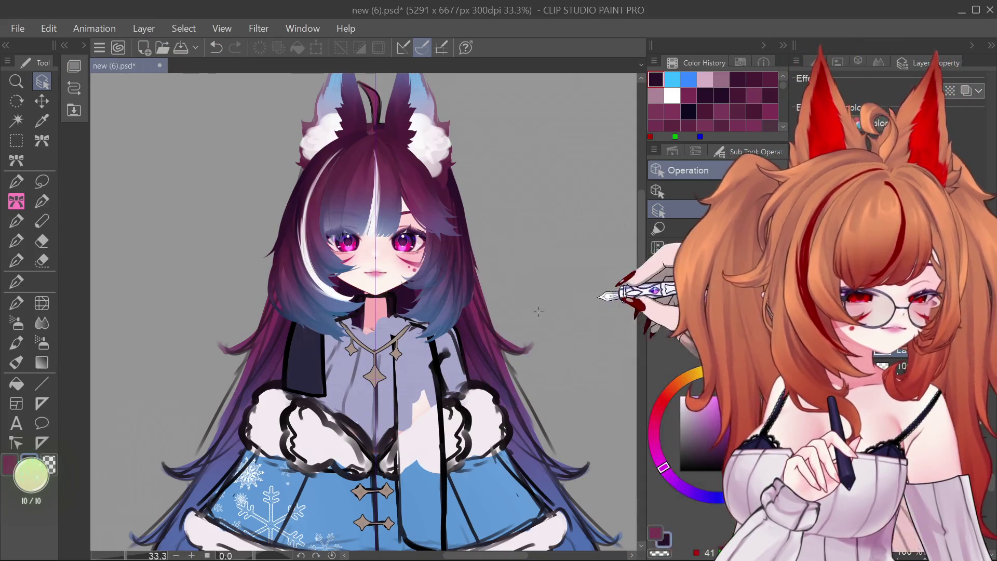
left_click(538, 311)
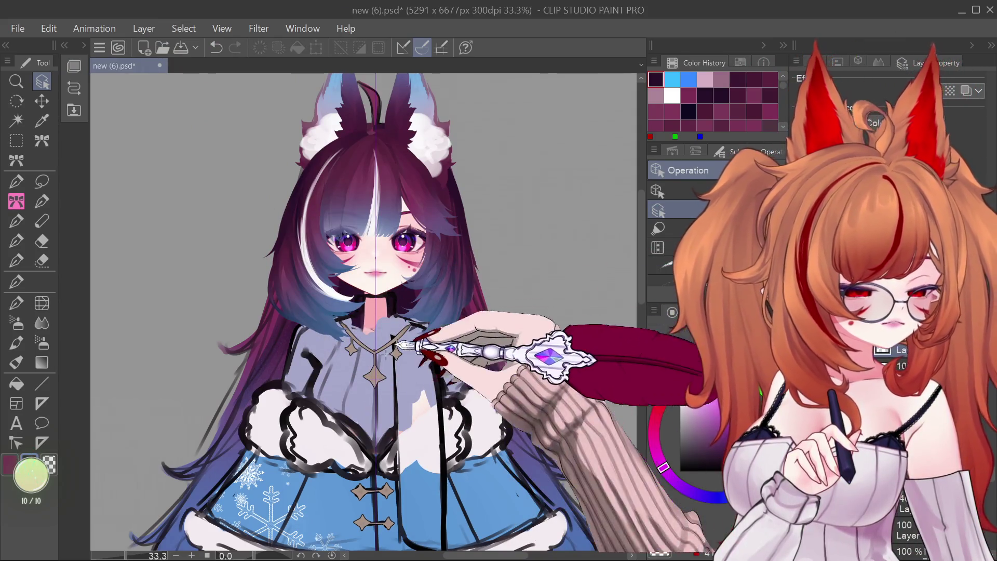
scroll(519, 332, "down", 3)
scroll(436, 363, "up", 3)
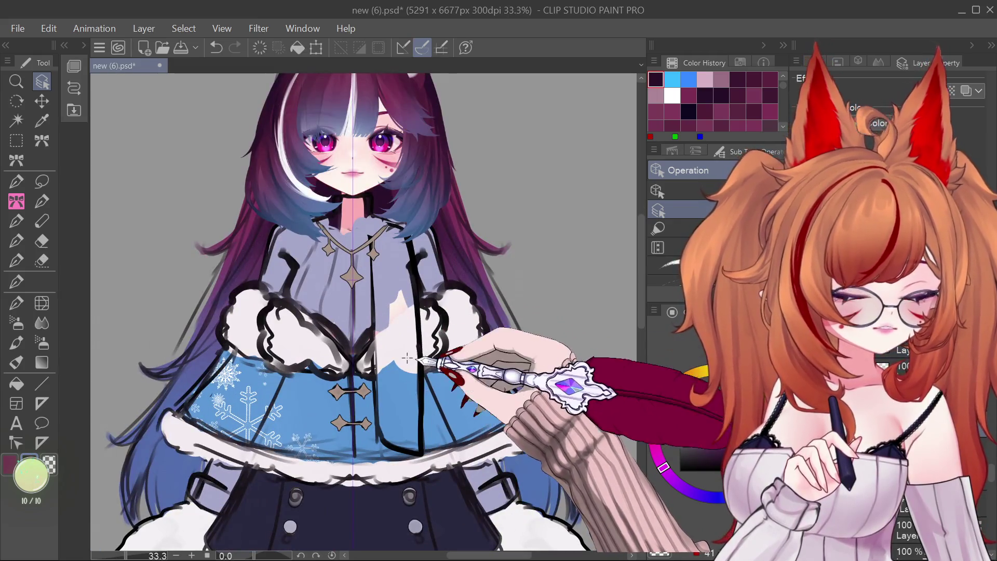
scroll(430, 394, "down", 3)
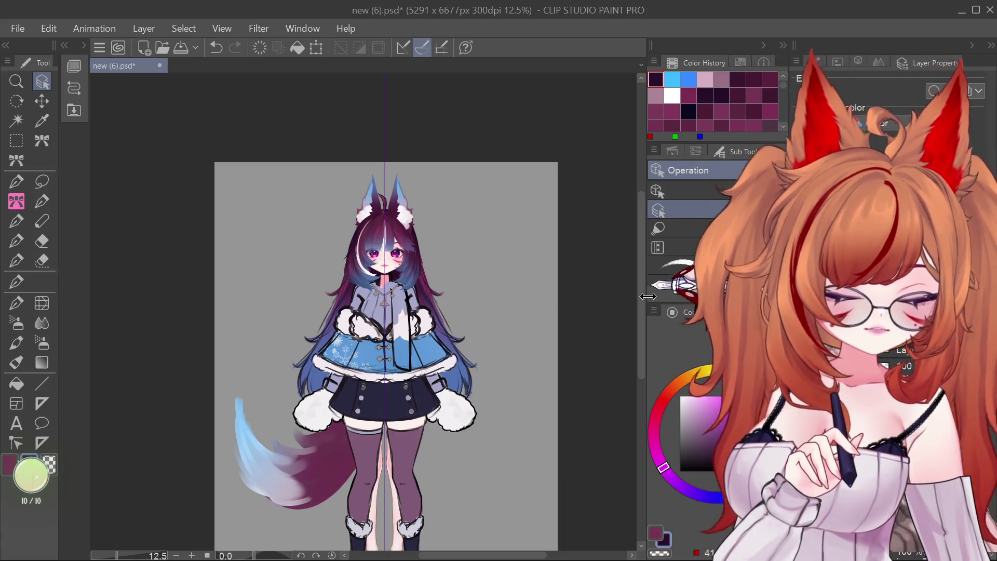
scroll(405, 228, "up", 4)
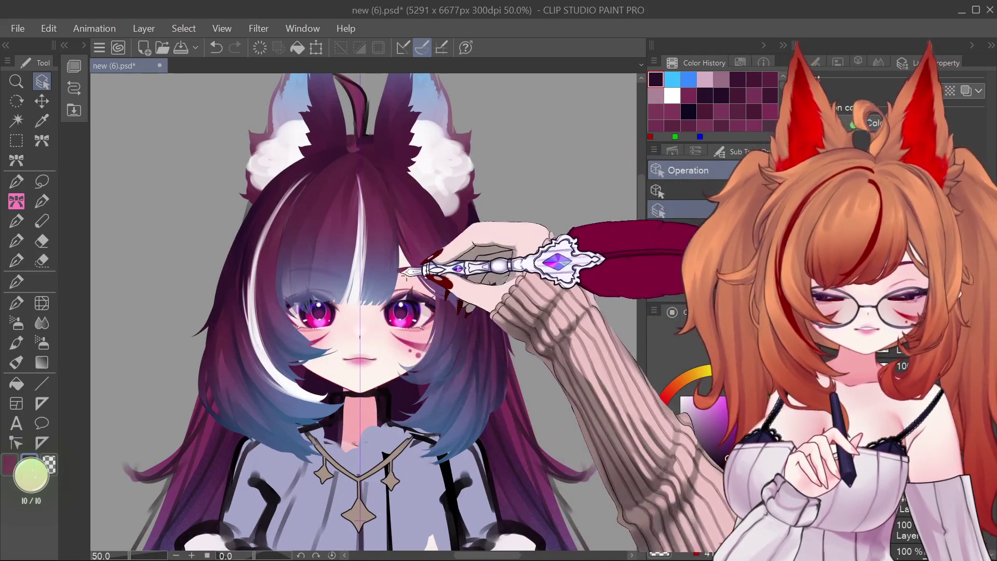
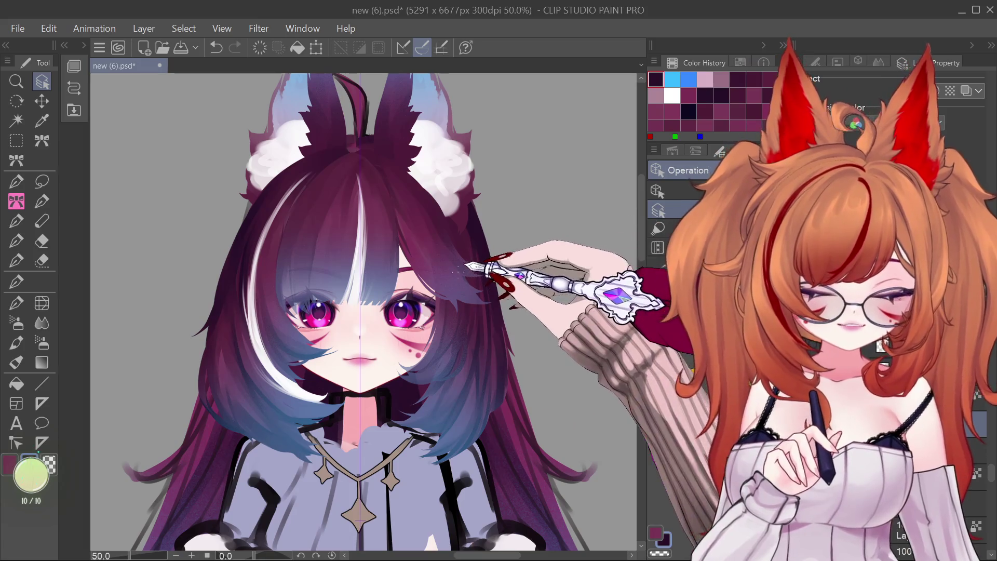
Sample the lavender from the shirt with the Eyedropper as the drawing colour.
scroll(441, 257, "down", 1)
scroll(406, 360, "down", 3)
scroll(406, 359, "up", 2)
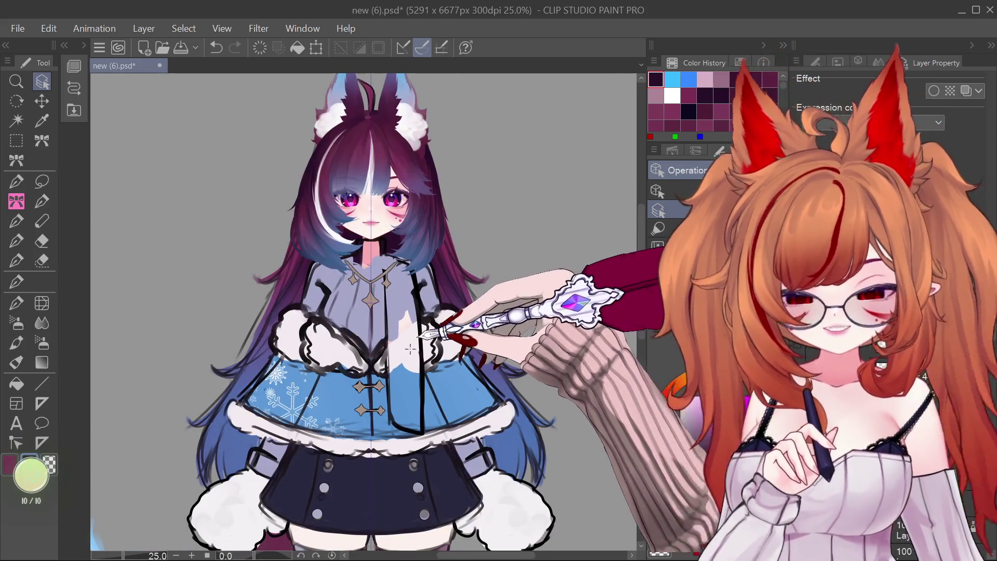
scroll(406, 360, "down", 2)
scroll(406, 359, "up", 3)
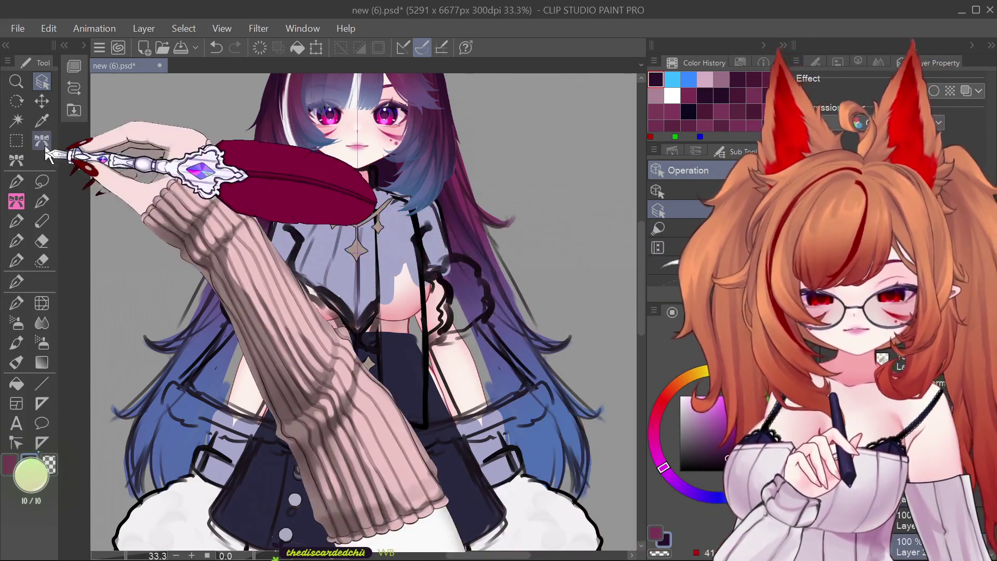
left_click(41, 121)
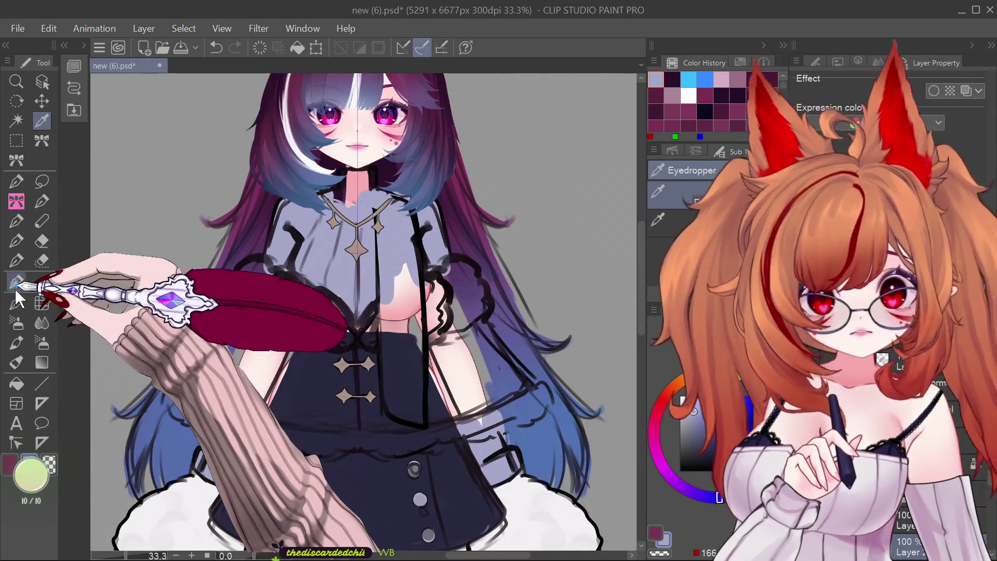
Paint long lavender sleeves with the G-pen over both arms, down to the fluffy cuffs.
left_click(16, 284)
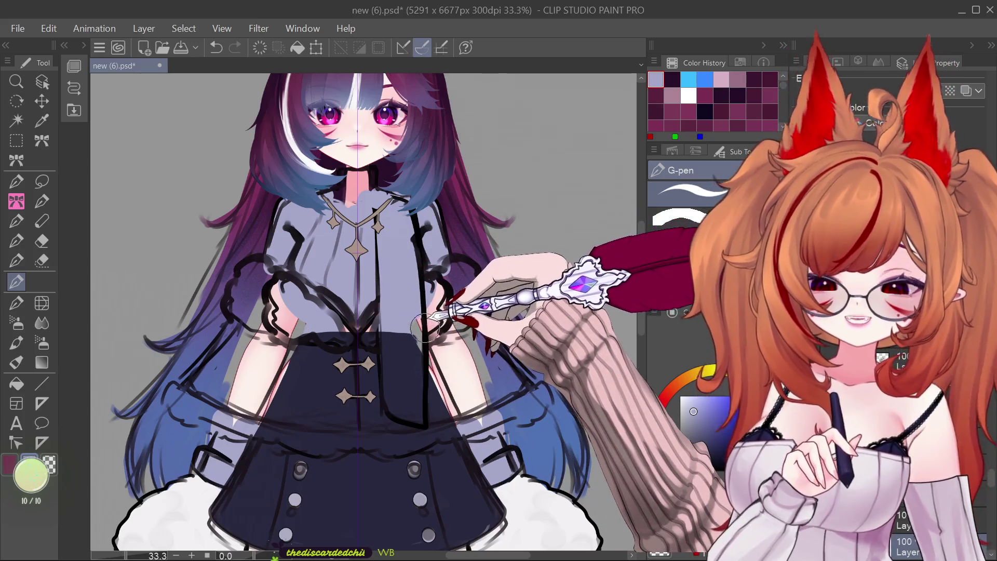
scroll(400, 330, "down", 1)
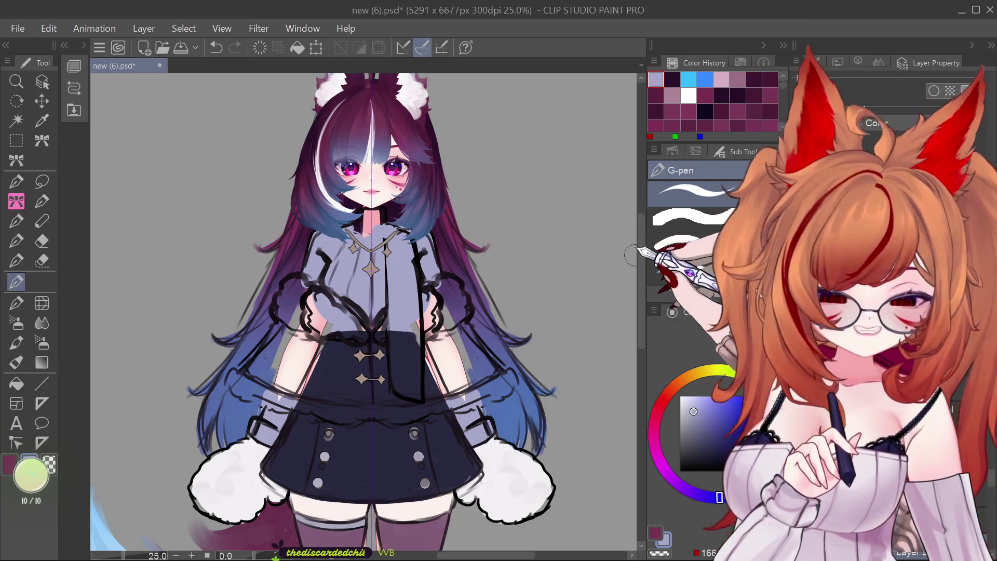
scroll(369, 248, "up", 1)
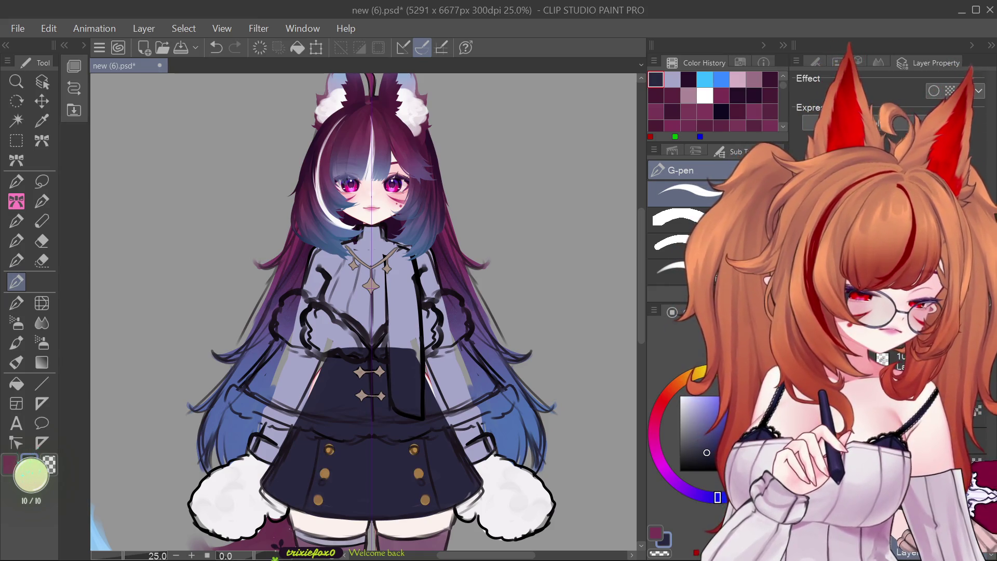
Revert the skirt buttons to grey and lighten the chest with mirrored shading.
key("ctrl+z")
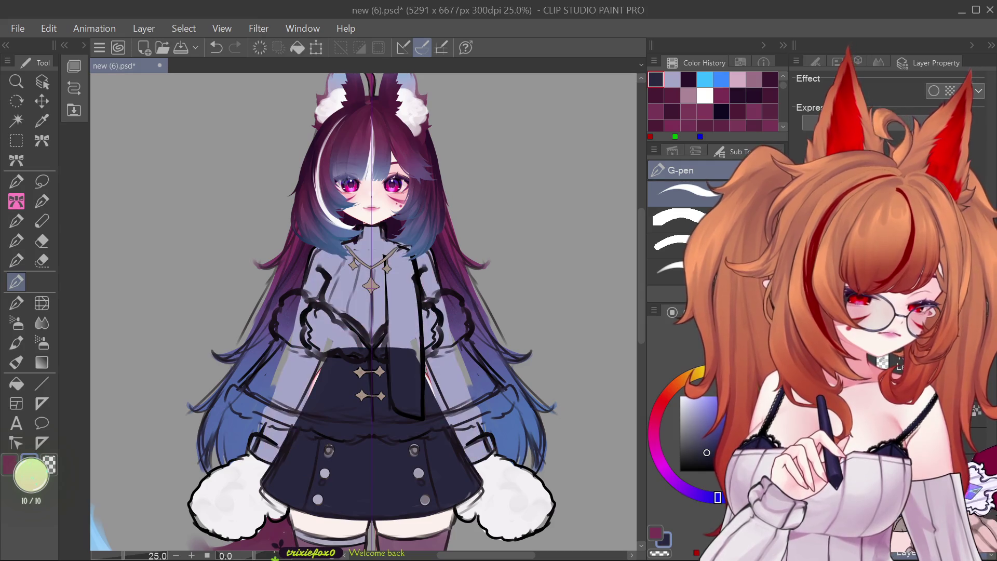
left_click_drag(342, 270, 353, 317)
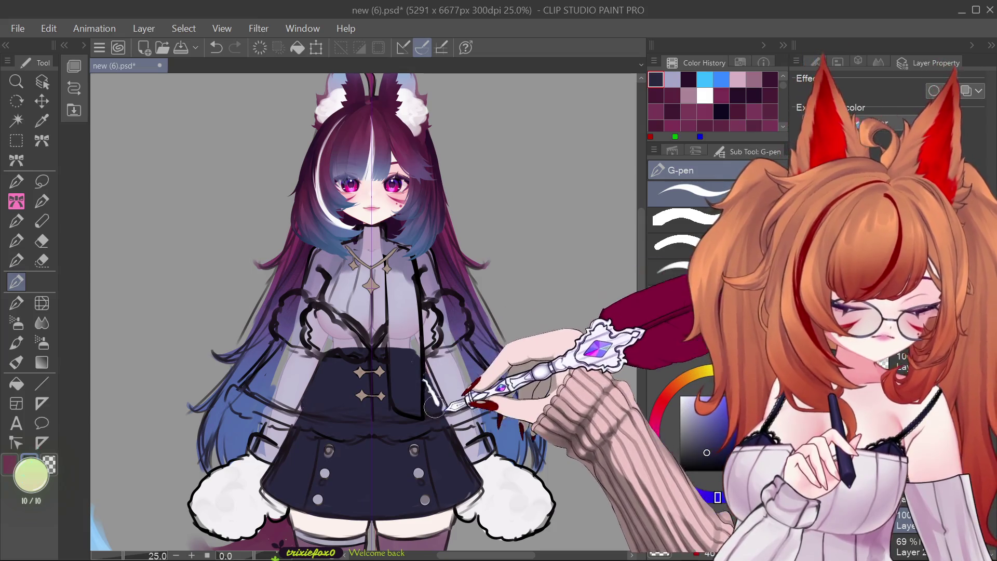
scroll(404, 363, "down", 1)
scroll(404, 364, "up", 3)
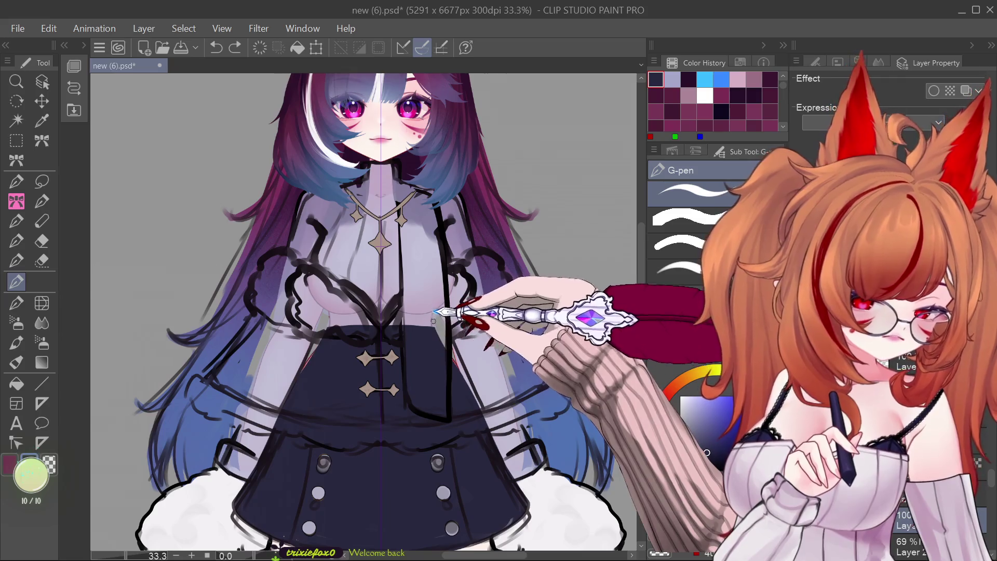
Set the shirt layer to 100% opacity for a fuller lavender.
scroll(433, 323, "down", 5)
scroll(435, 326, "up", 4)
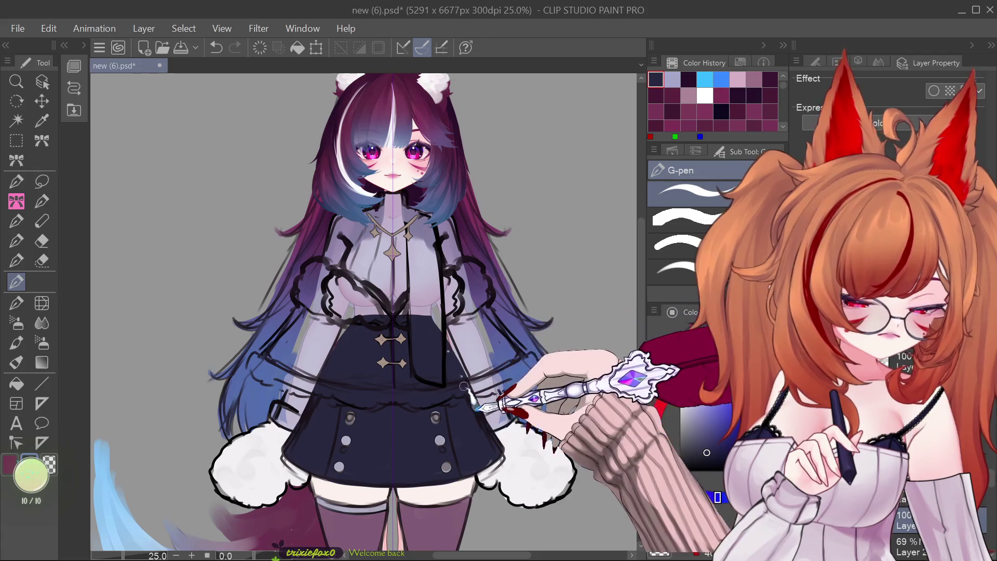
key("ctrl+z")
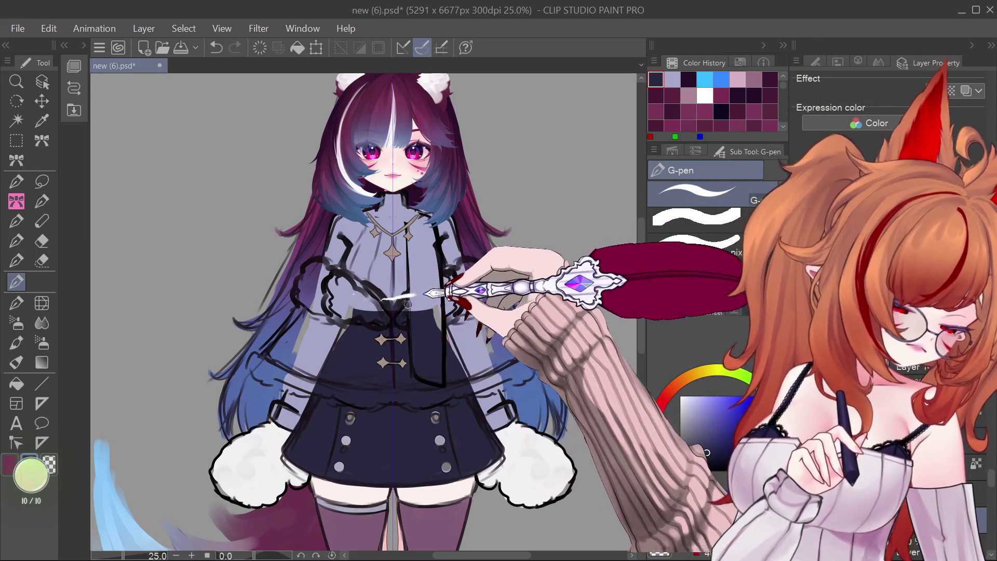
scroll(447, 279, "down", 3)
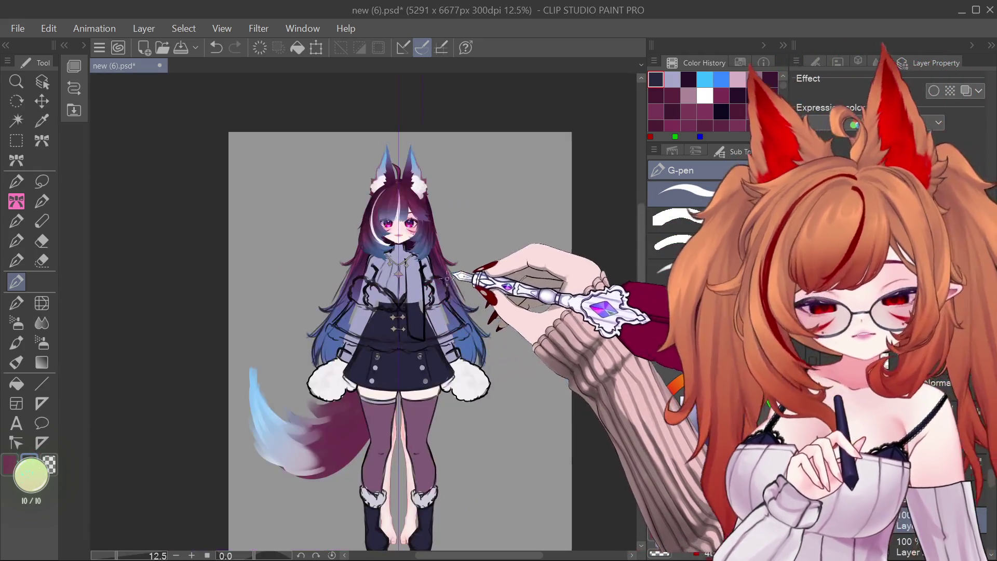
Save the document under the file name 'winter' via File > Save As.
scroll(447, 279, "up", 3)
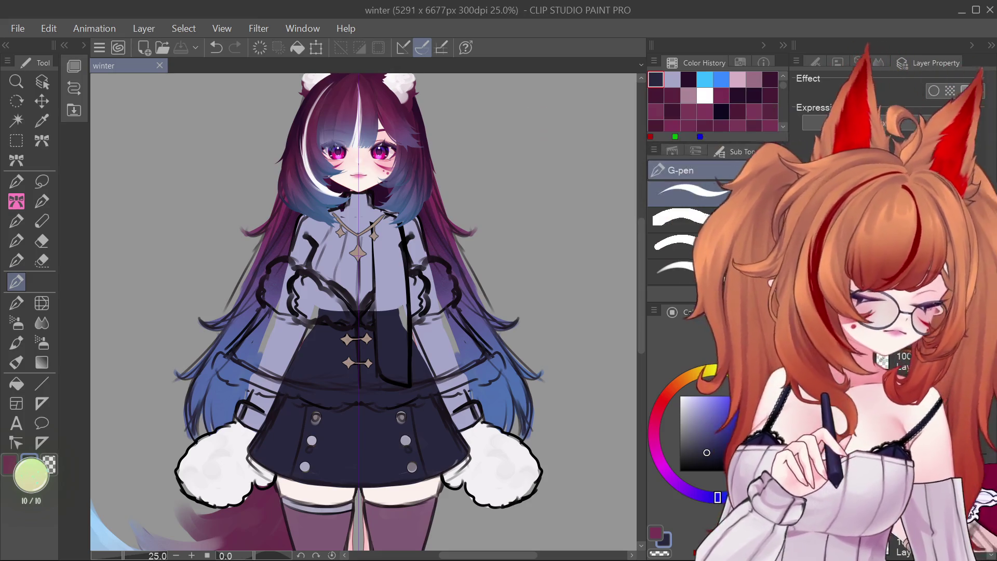
Restore the gold skirt buttons, then hide the outfit sketch and long back hair layers.
key("ctrl+z")
left_click(41, 81)
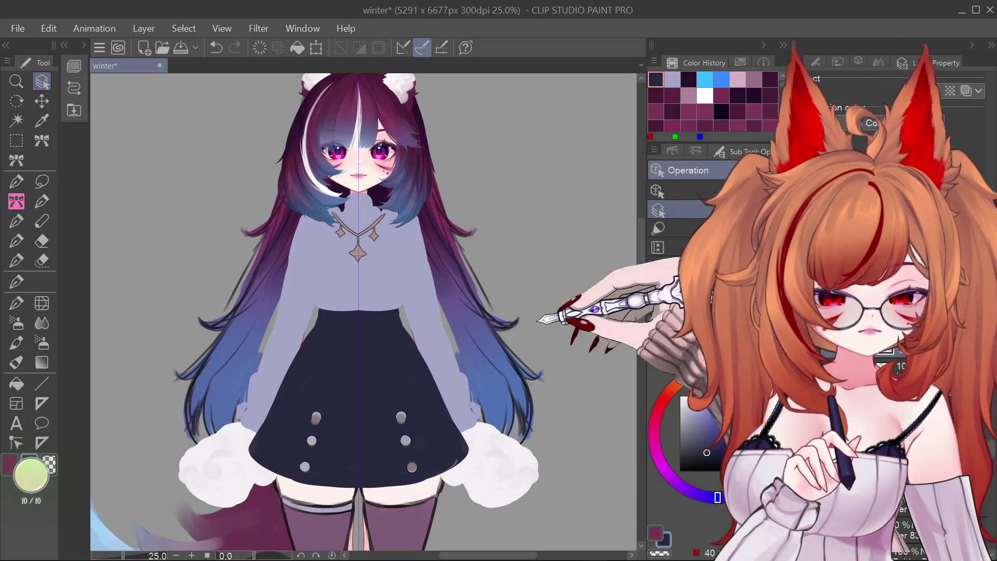
left_click(17, 303)
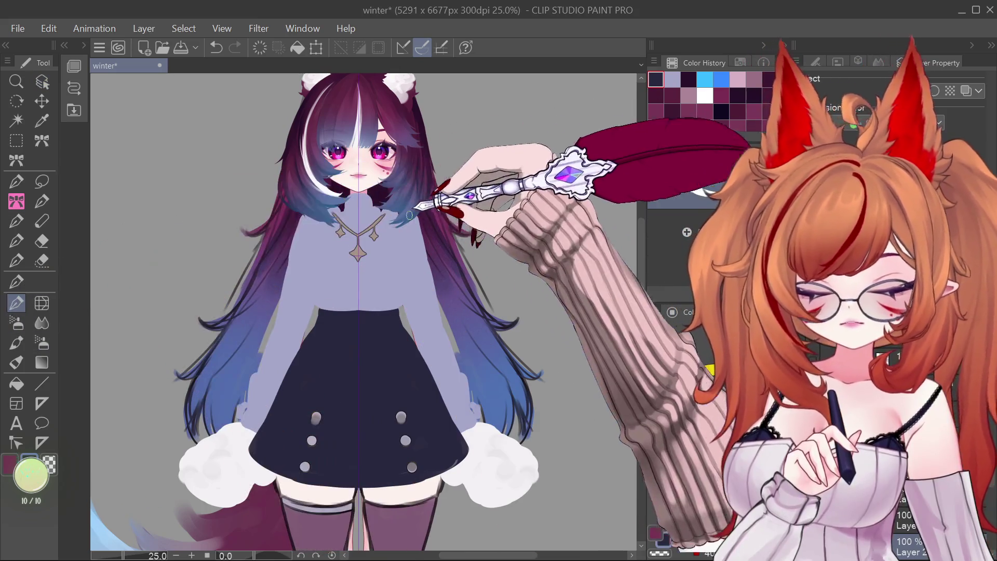
left_click(387, 227, "alt")
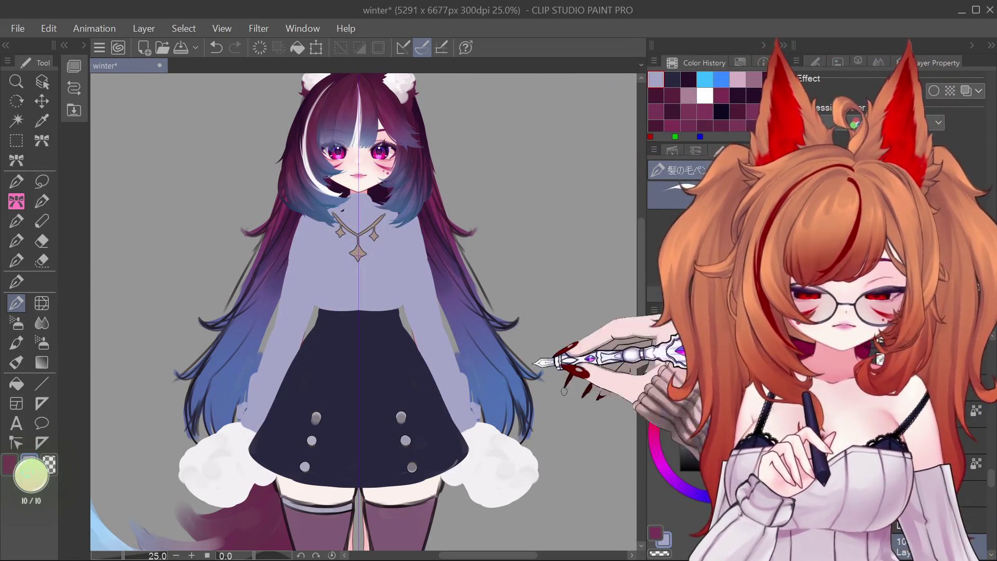
left_click(41, 82)
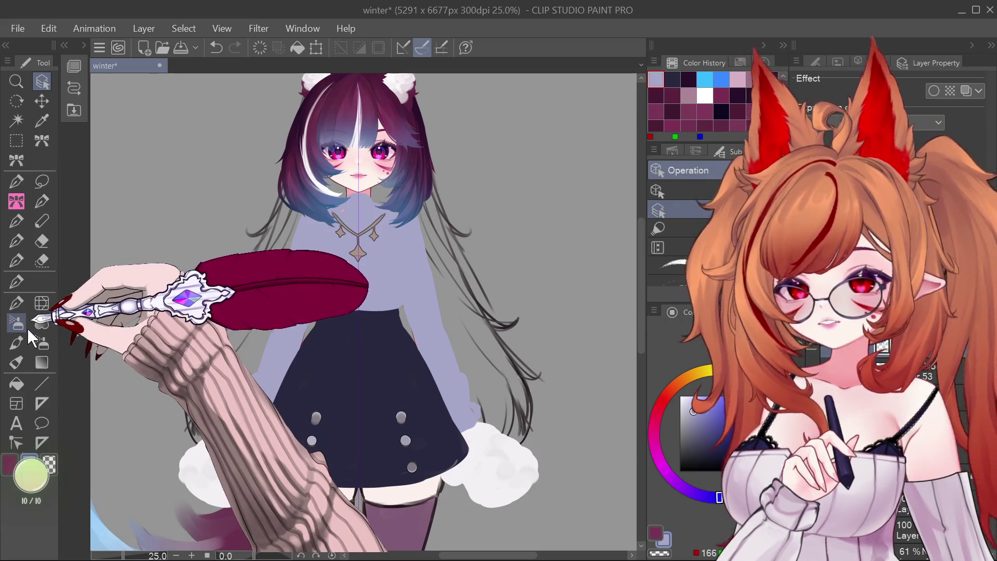
Turn off the purple-blue hair layer, leaving only the long sketched hair lines.
left_click(17, 280)
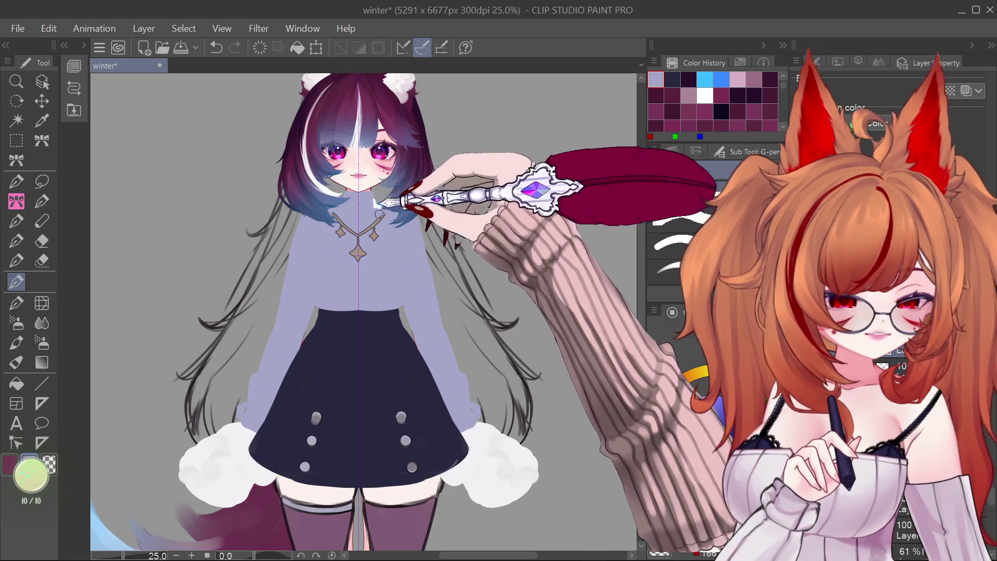
left_click(42, 81)
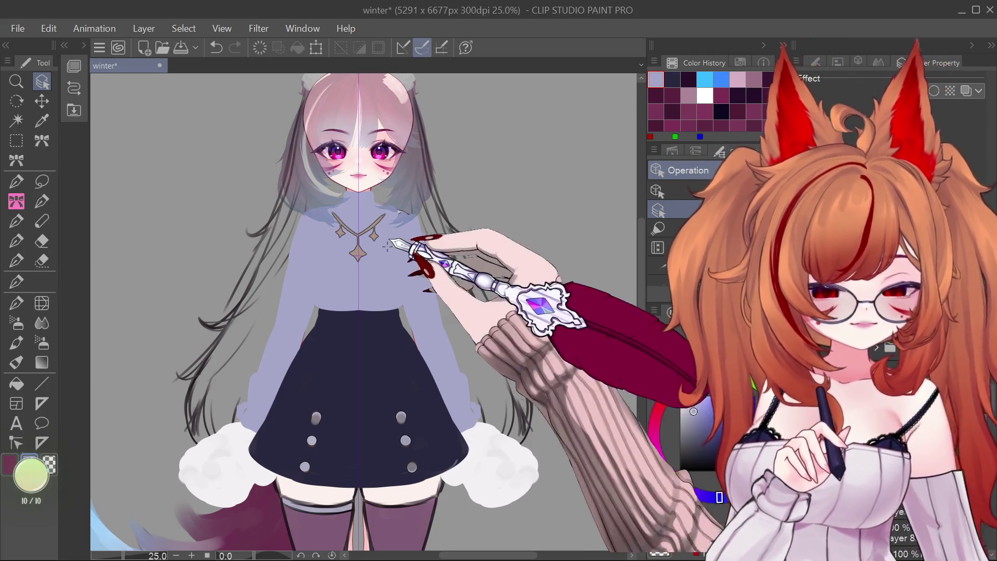
left_click(16, 281)
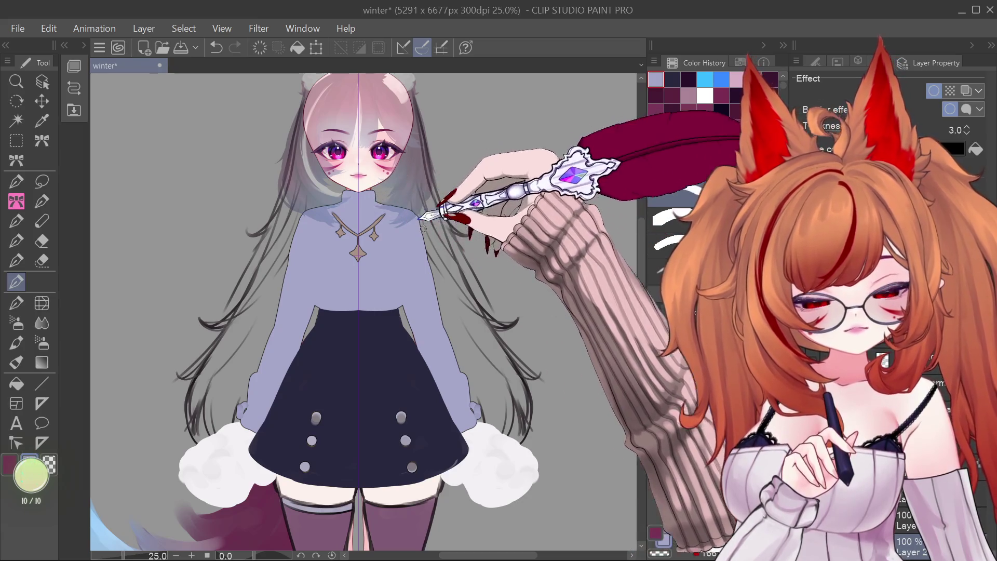
key("ctrl+z")
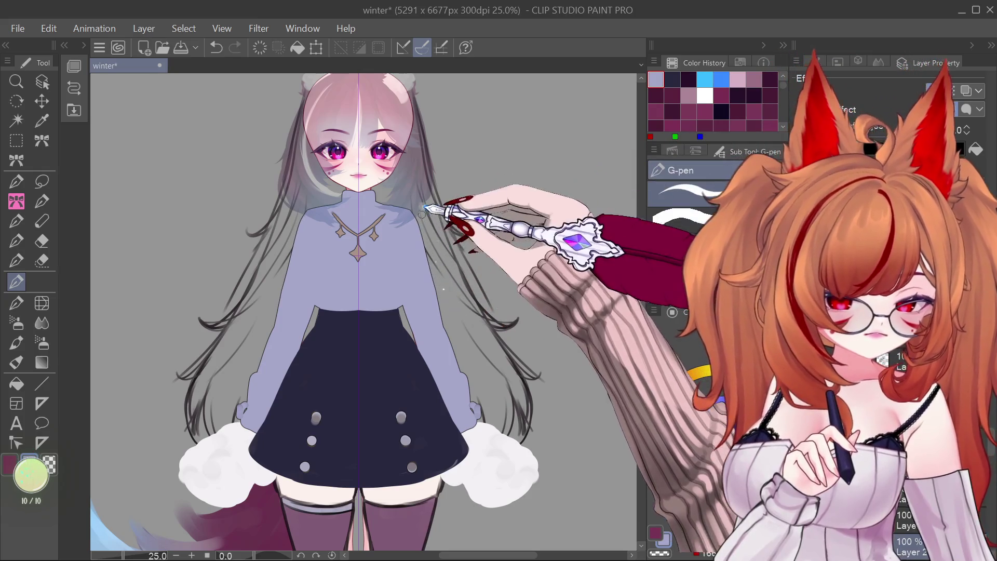
left_click_drag(438, 222, 452, 320)
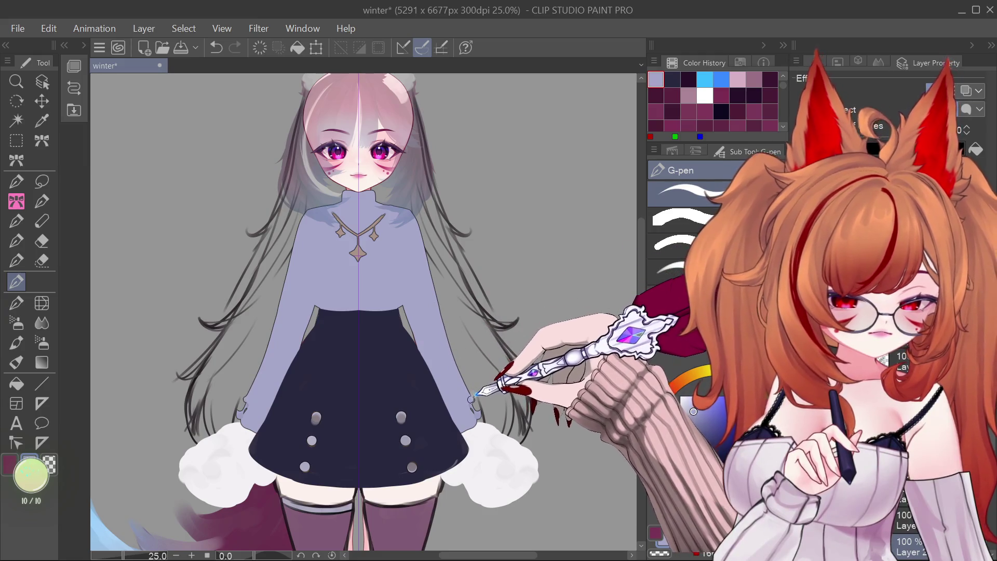
key("ctrl+z")
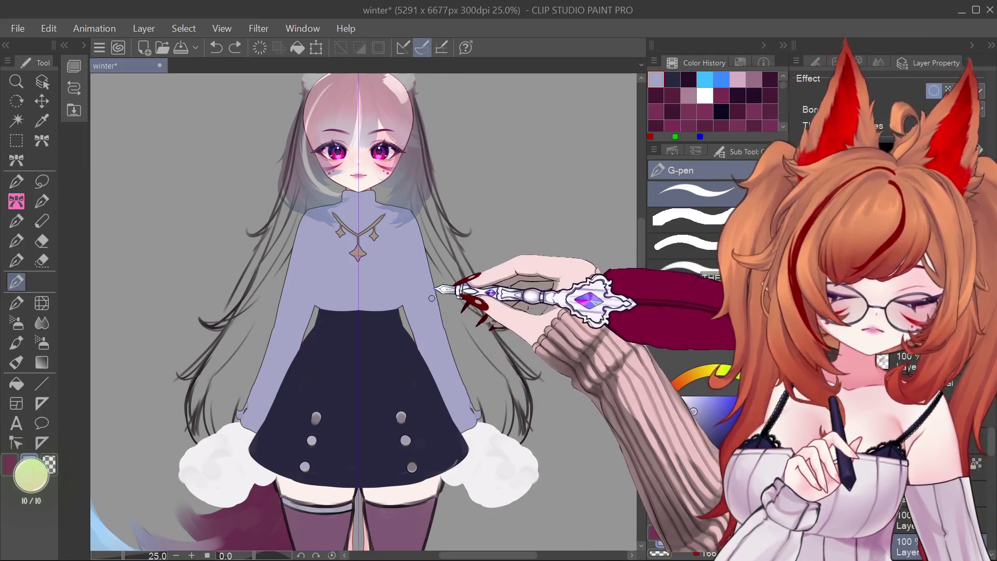
left_click_drag(457, 365, 458, 378)
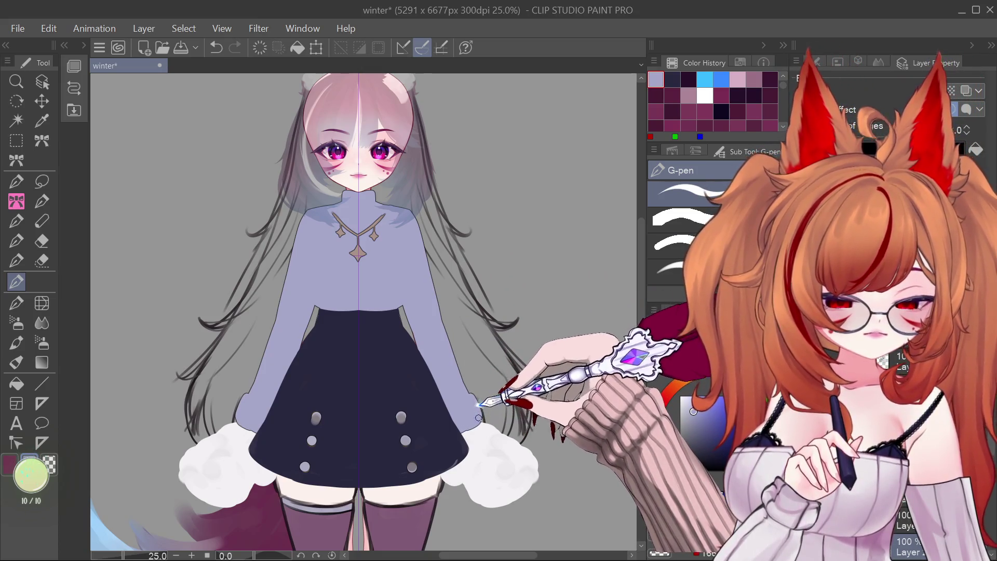
key("ctrl+z")
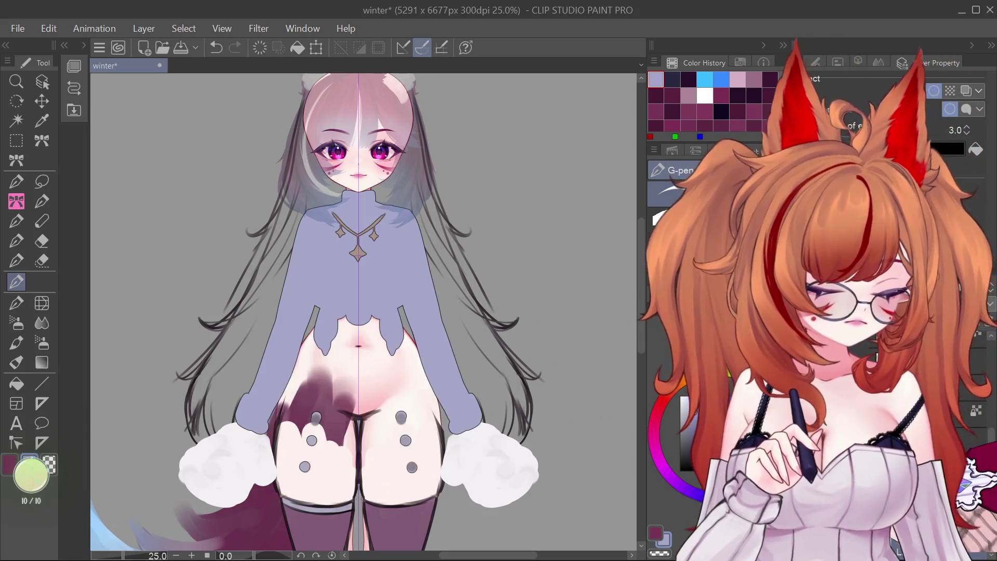
key("ctrl+y")
left_click(901, 542)
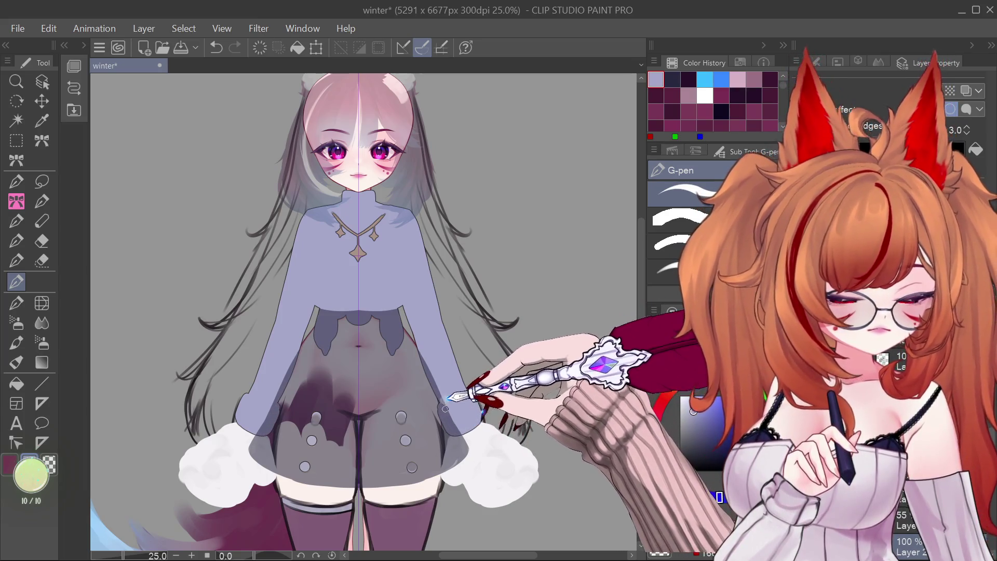
left_click(954, 498)
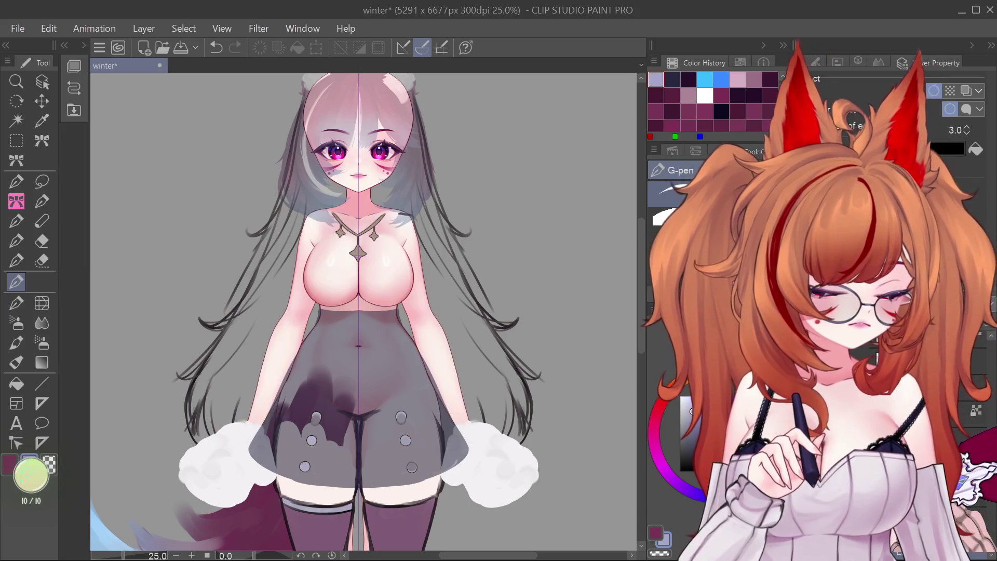
left_click(954, 497)
left_click(983, 421)
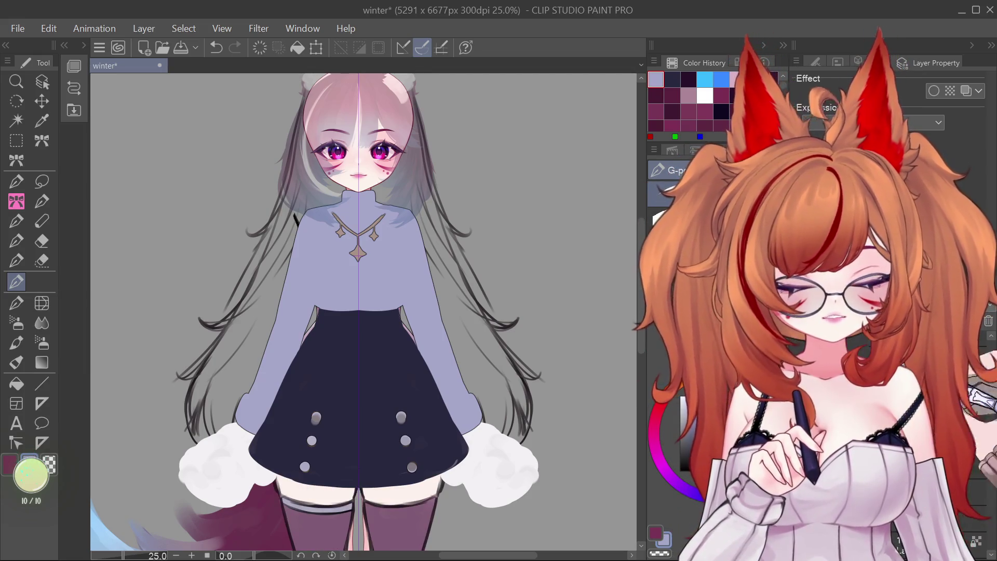
Hide the blue sweater layer to reveal the white off-shoulder top.
left_click_drag(993, 463, 978, 437)
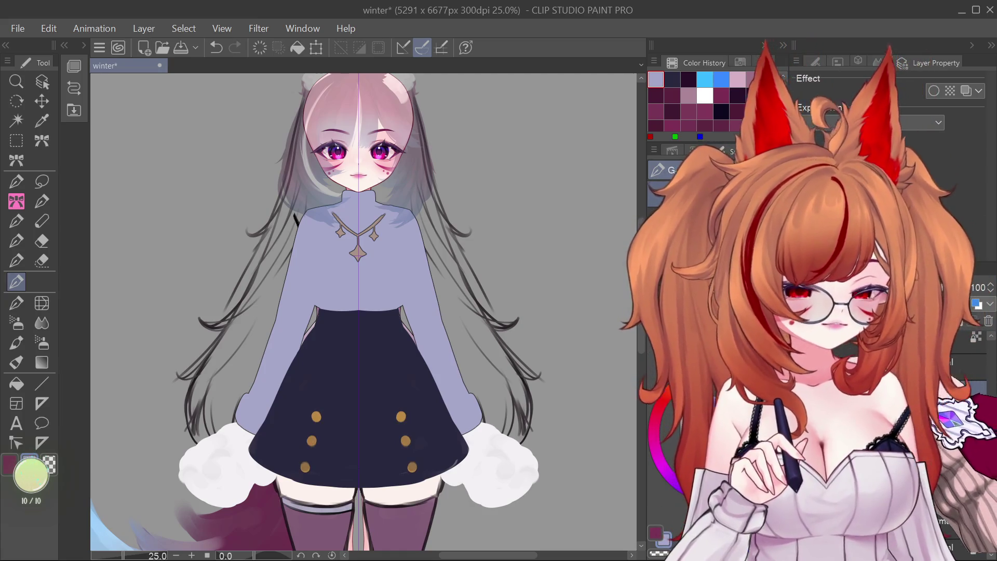
left_click(802, 415)
left_click(802, 436)
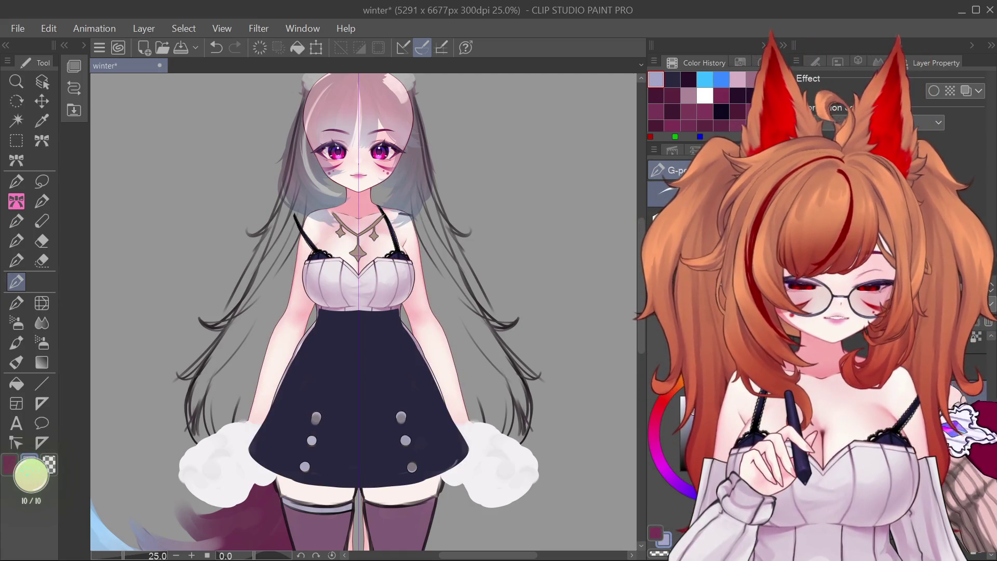
Select the white top layer and hide it, leaving the dark bra above the navy skirt.
left_click(42, 82)
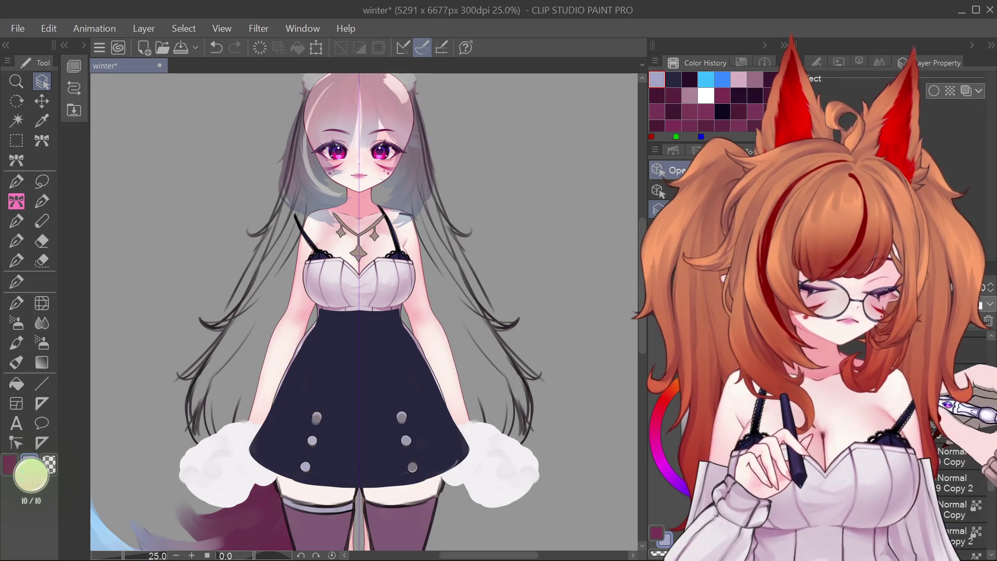
left_click(935, 454)
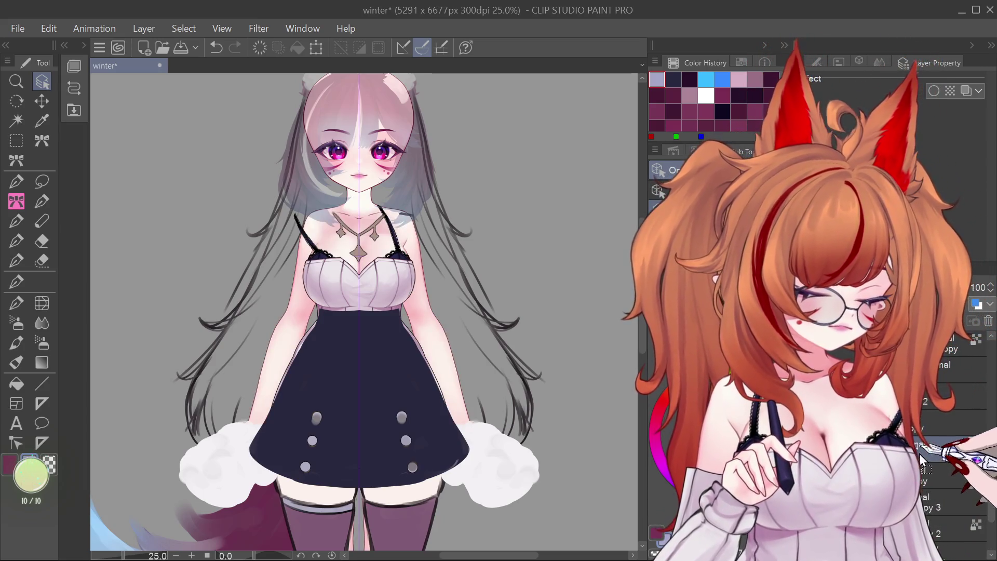
left_click_drag(992, 519, 991, 468)
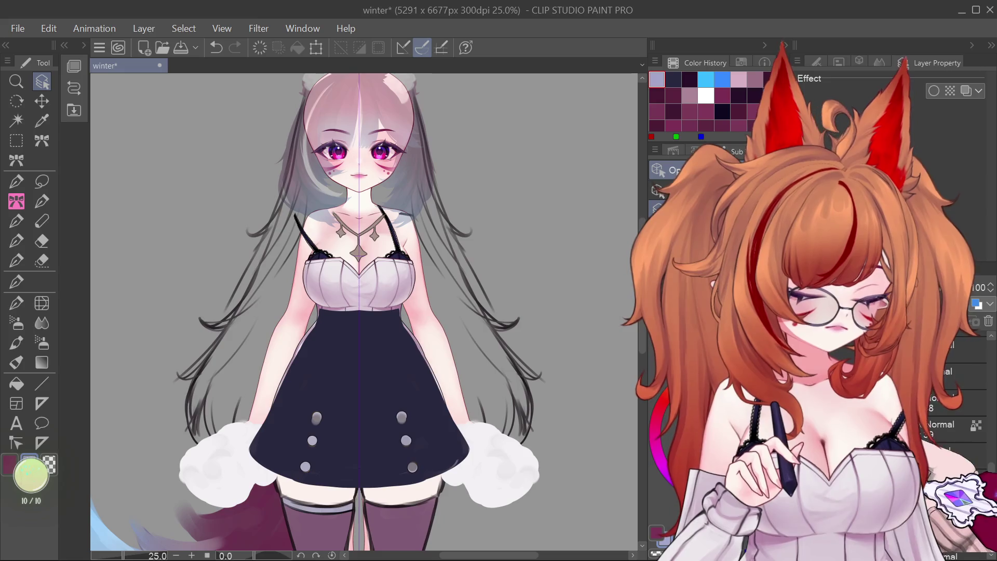